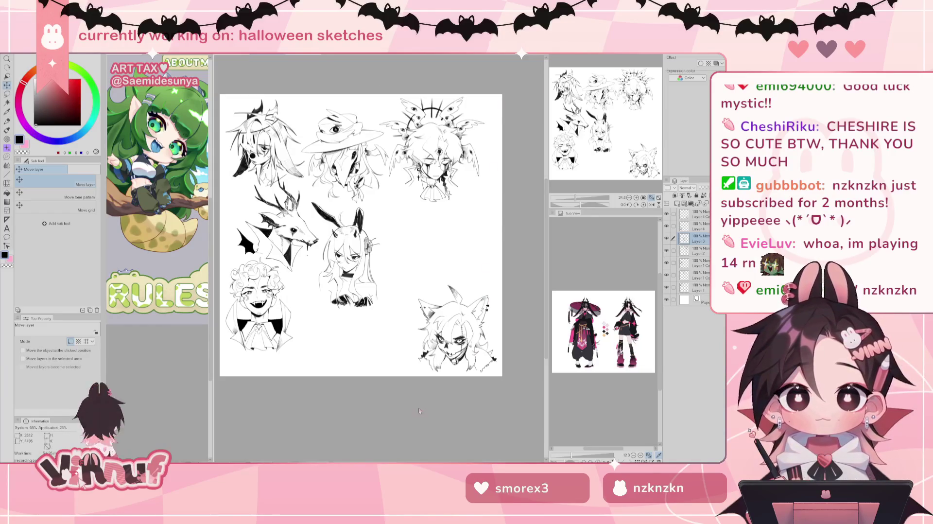
# Step: Zoom in on the sketch sheet and pan to the upper row of sketches
pyautogui.scroll(1, 408, 353)
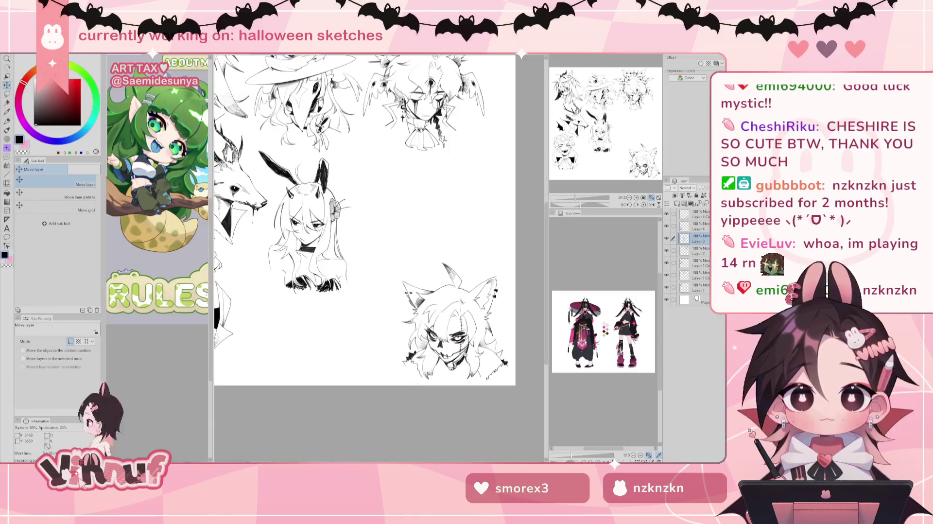
pyautogui.scroll(1, 408, 353)
pyautogui.scroll(1, 619, 165)
pyautogui.scroll(1, 620, 160)
pyautogui.scroll(1, 621, 157)
pyautogui.moveTo(620, 157)
pyautogui.mouseDown()
pyautogui.moveTo(606, 109)
pyautogui.moveTo(631, 165)
pyautogui.mouseUp()
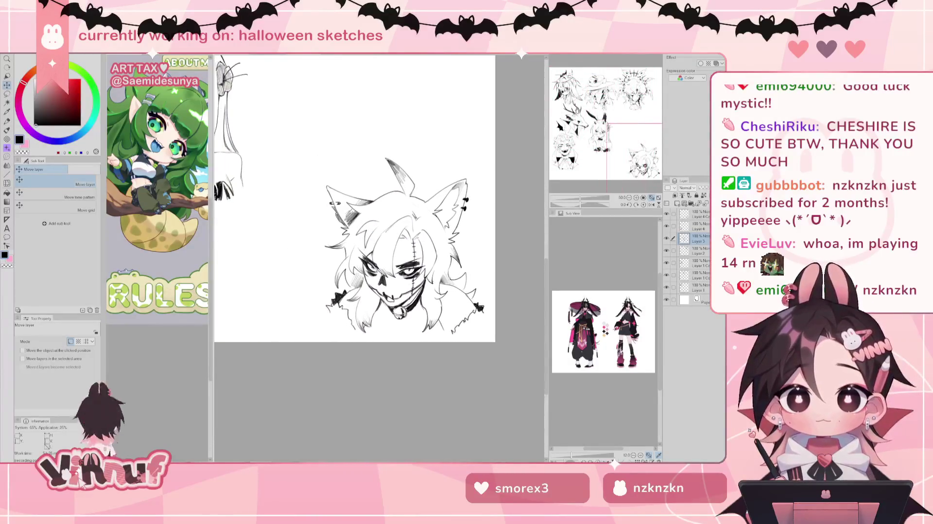
# Step: Pan across the cat and deer sketches, then switch to the Wheel of Names browser
pyautogui.moveTo(376, 214); pyautogui.dragTo(415, 238)
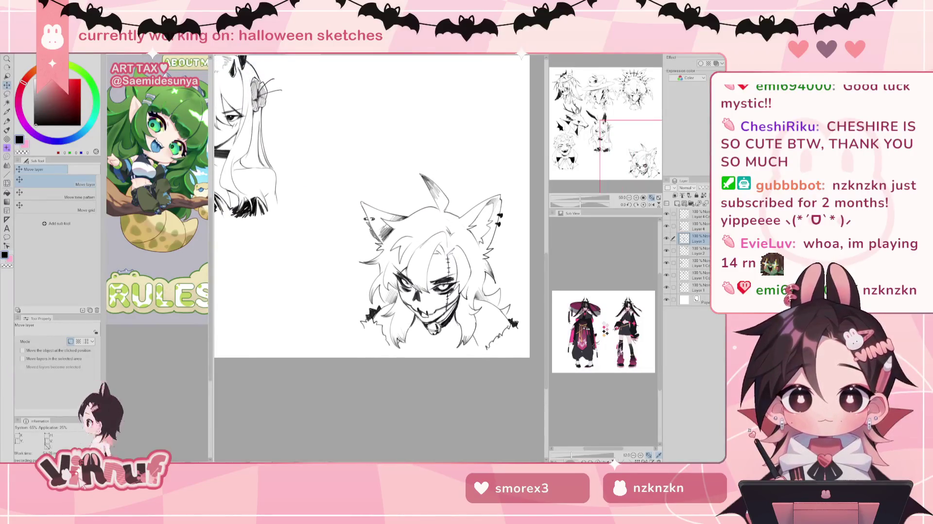
pyautogui.scroll(1, 415, 238)
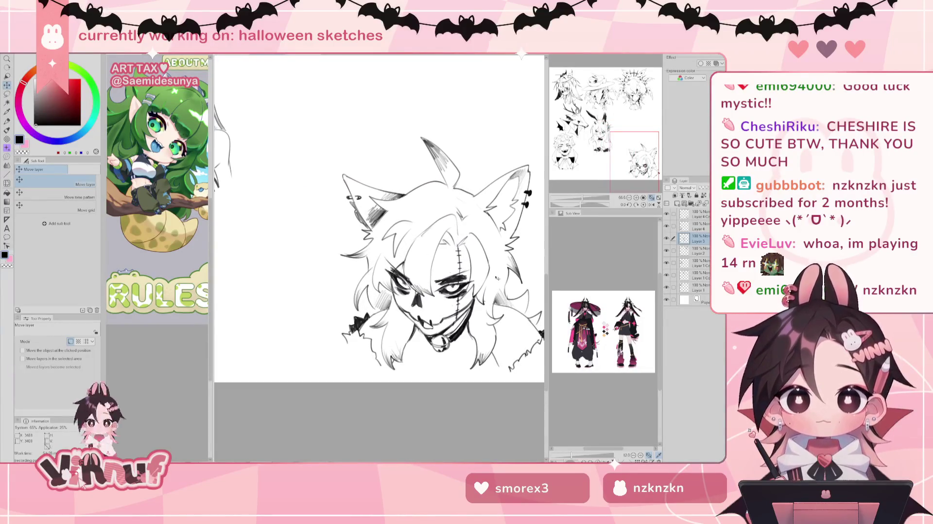
pyautogui.scroll(-1, 381, 278)
pyautogui.scroll(-1, 380, 278)
pyautogui.scroll(-1, 381, 278)
pyautogui.moveTo(379, 214); pyautogui.dragTo(415, 234)
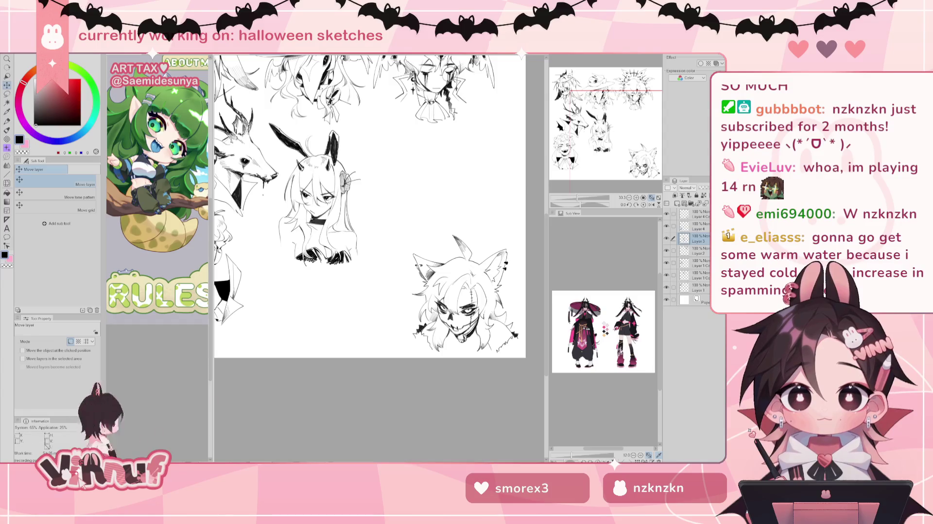
pyautogui.hotkey('alt', 'Tab')
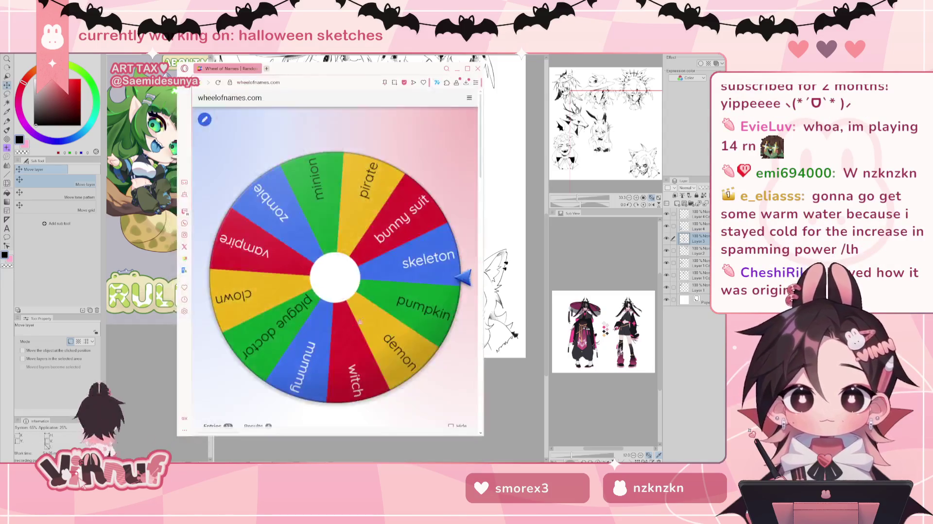
# Step: Spin the Wheel of Names to 'bunny suit', dismiss the result and hide the browser
pyautogui.click(337, 277)
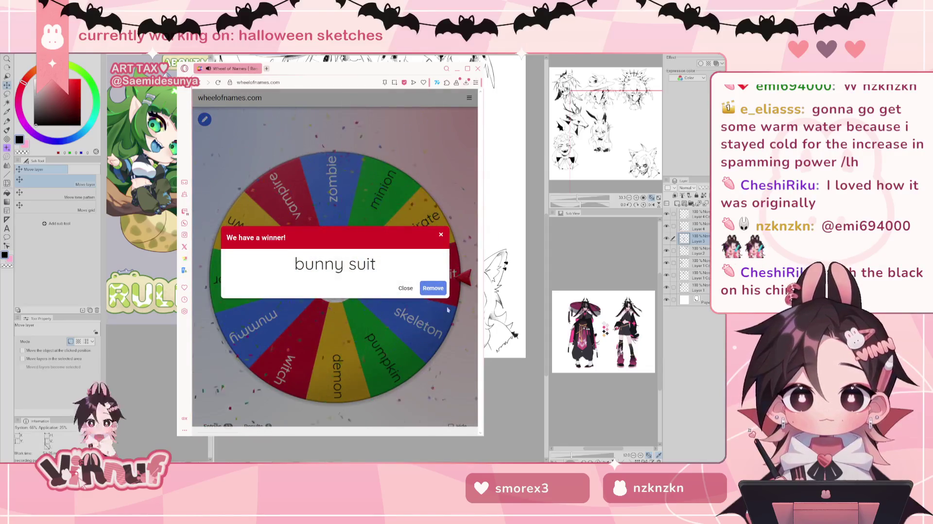
pyautogui.click(415, 287)
pyautogui.click(457, 68)
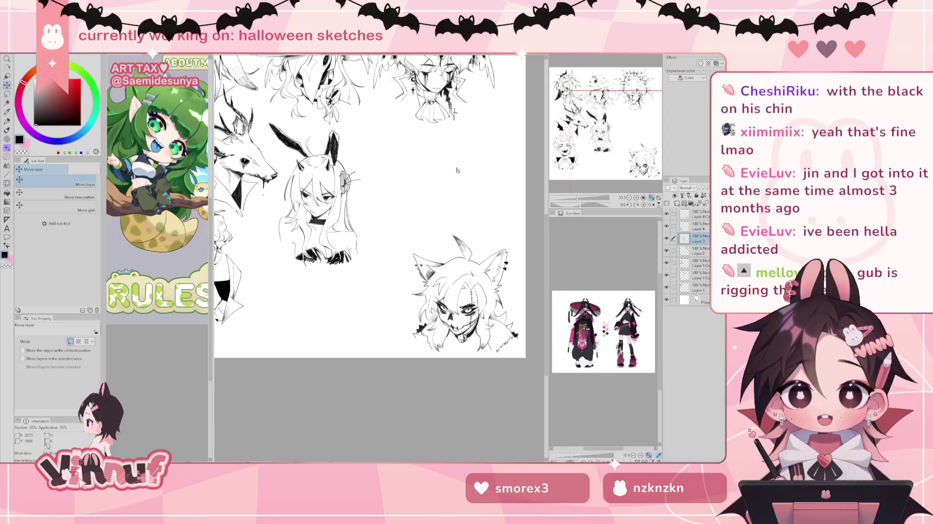
# Step: Zoom in on the wolf sketch, take the brush, and flip the view to check proportions
pyautogui.scroll(5, 456, 169)
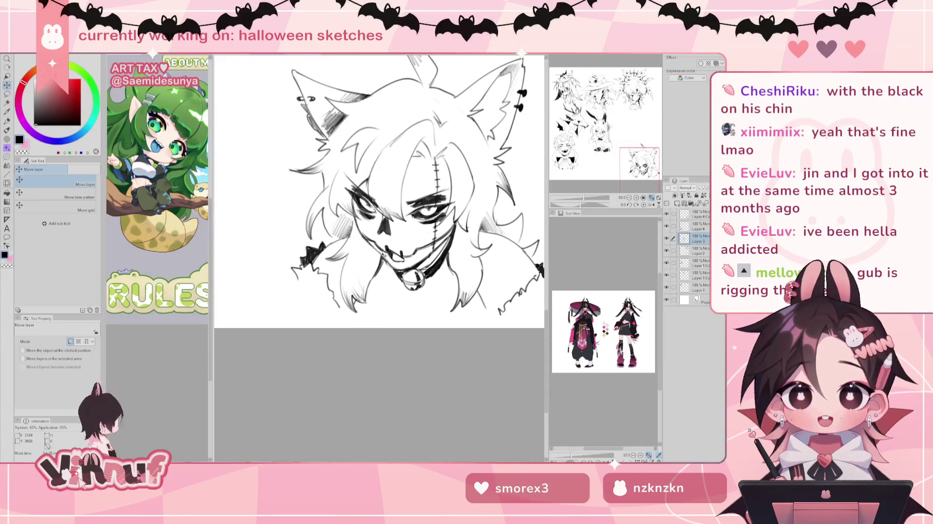
pyautogui.press('b')
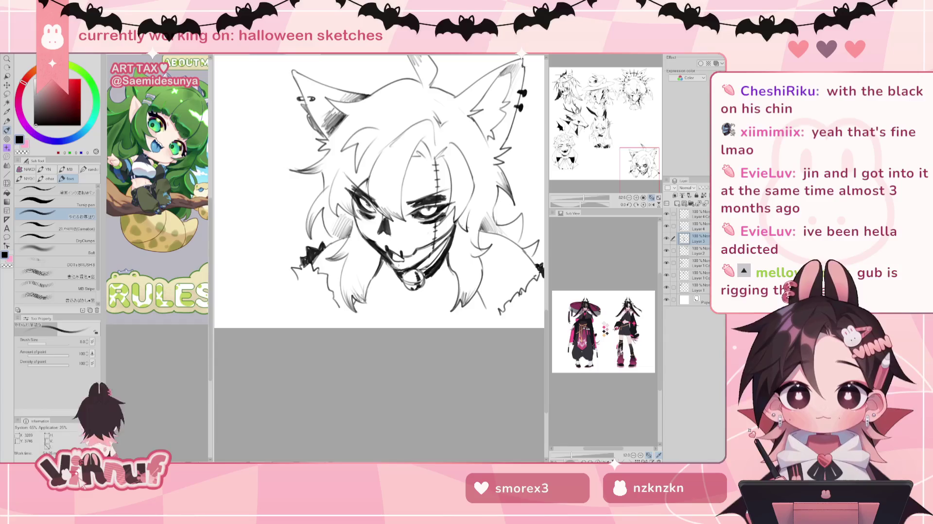
pyautogui.press('h')
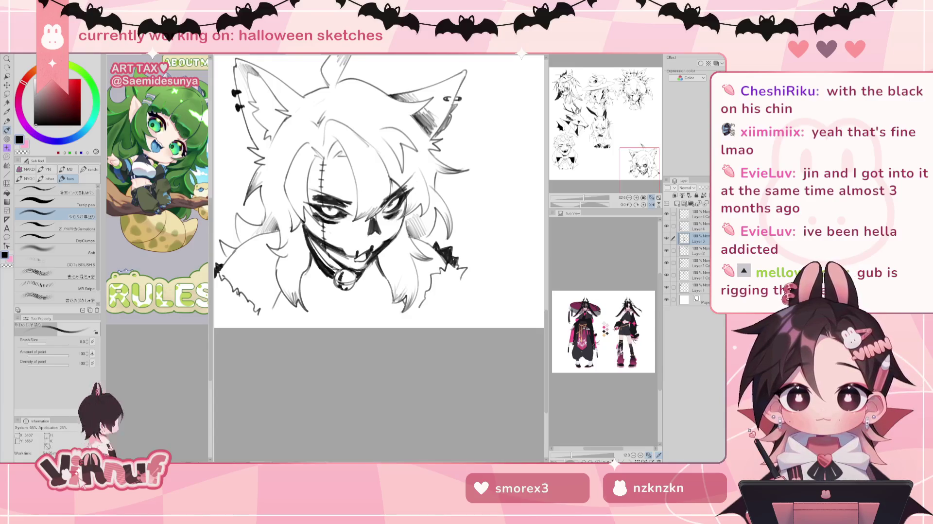
pyautogui.press('h')
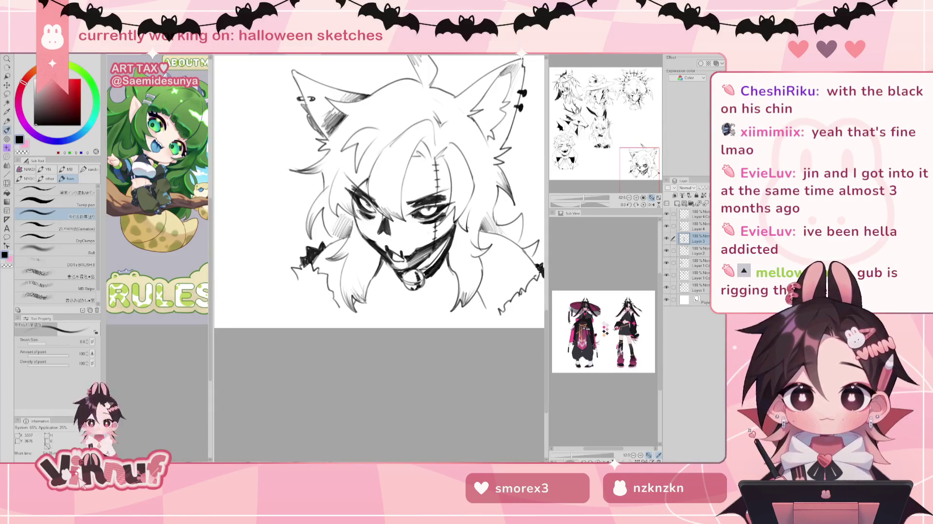
pyautogui.press('h')
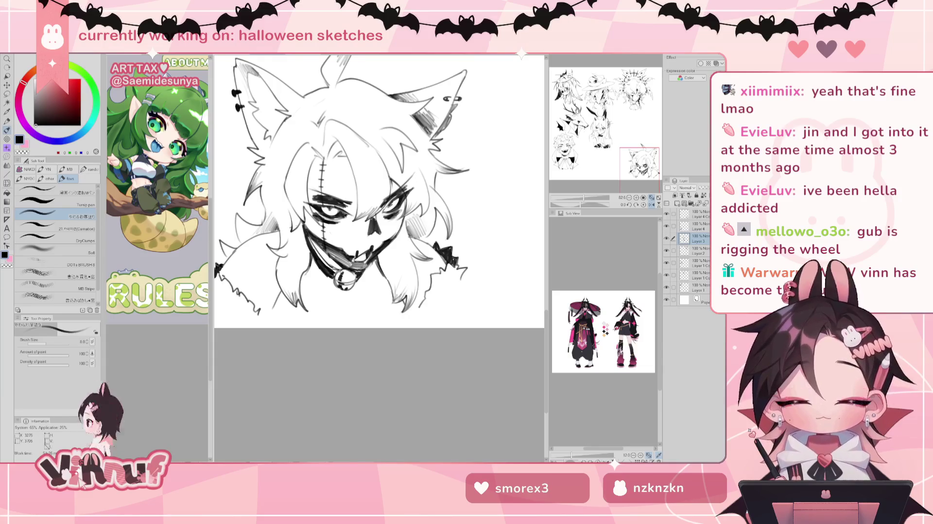
pyautogui.press('h')
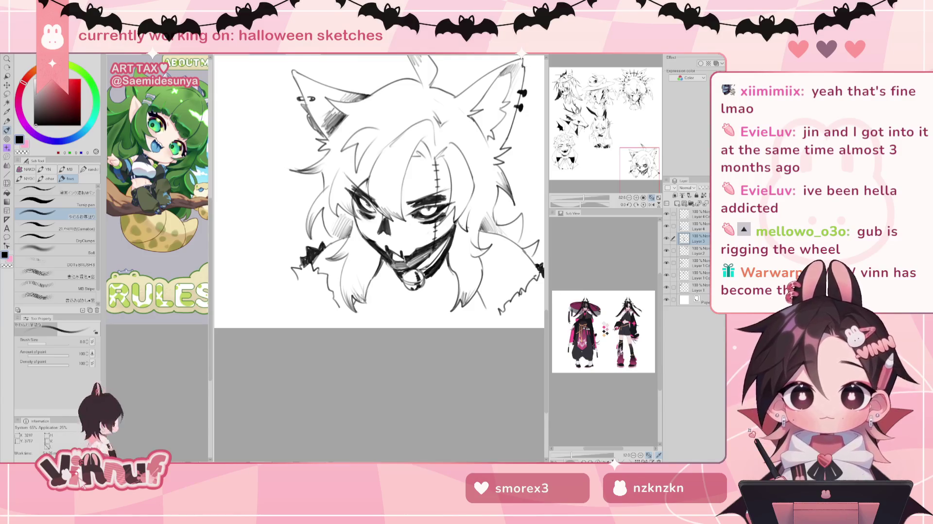
pyautogui.press('h')
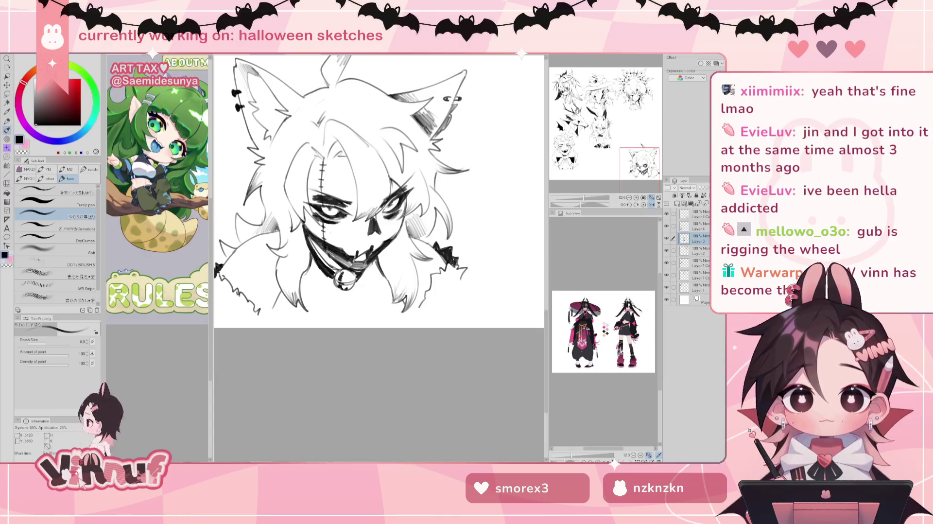
# Step: Ink dark shading strokes by the wolf's mouth, checking in a flipped view
pyautogui.moveTo(354, 262)
pyautogui.mouseDown()
pyautogui.moveTo(363, 265)
pyautogui.moveTo(351, 269)
pyautogui.mouseUp()
pyautogui.press('h')
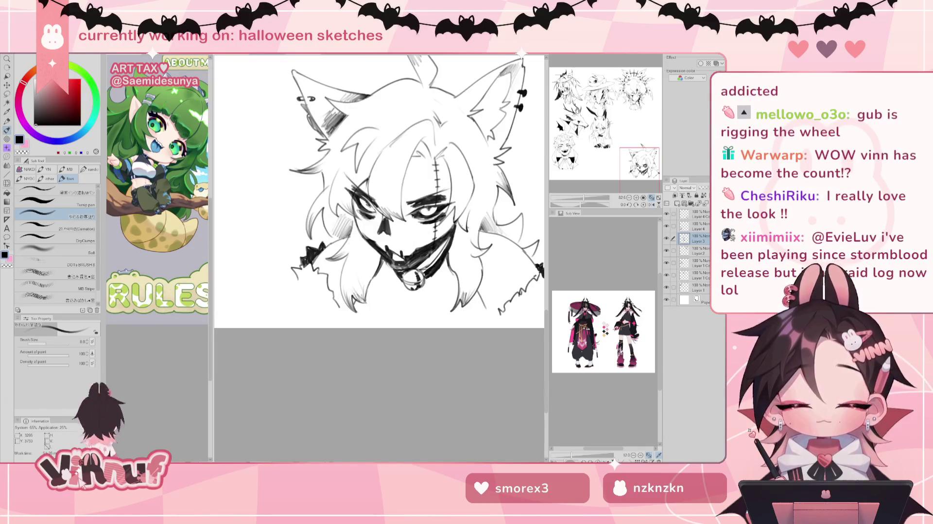
pyautogui.moveTo(392, 265); pyautogui.dragTo(405, 268)
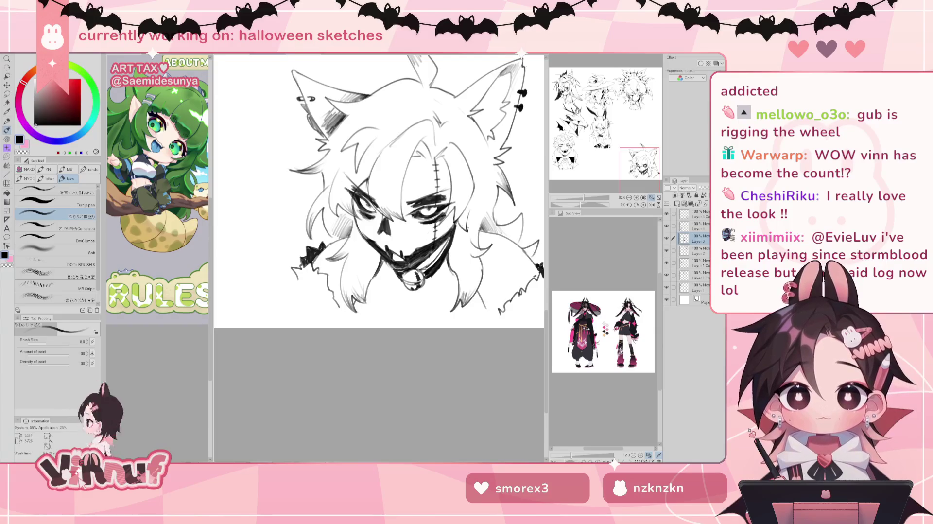
pyautogui.scroll(-3, 379, 194)
pyautogui.scroll(-2, 379, 194)
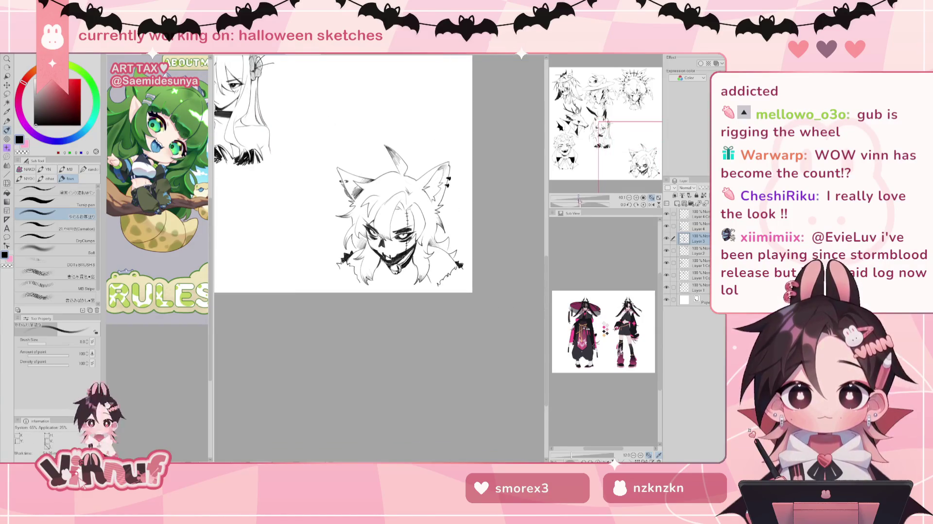
pyautogui.moveTo(378, 194); pyautogui.dragTo(447, 194)
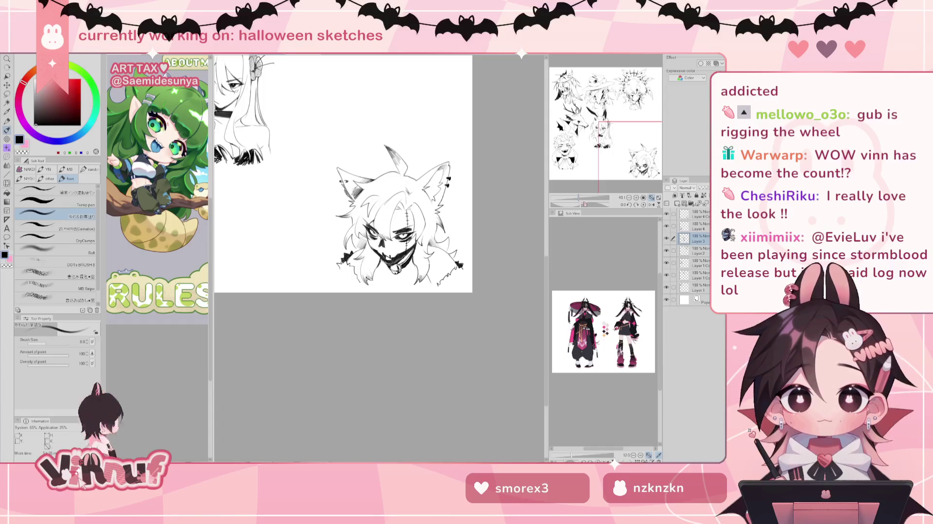
pyautogui.scroll(3, 389, 243)
pyautogui.press('e')
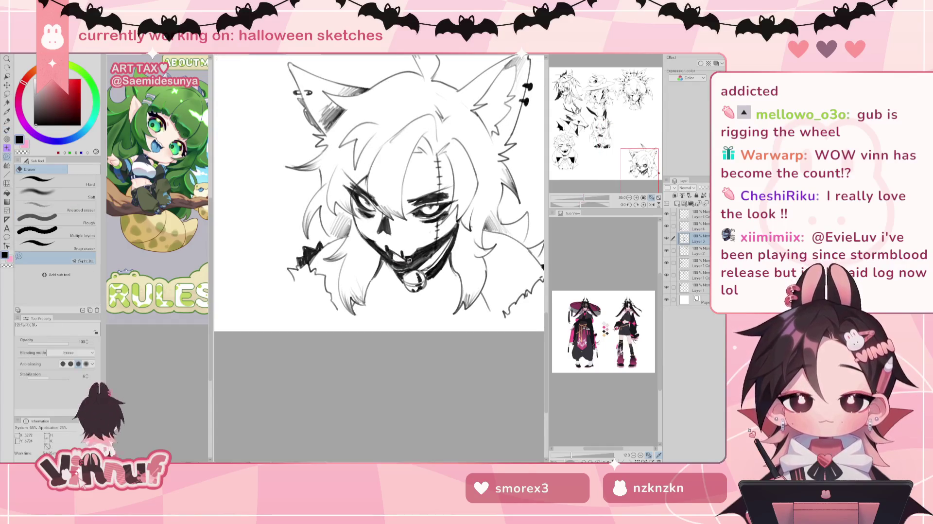
# Step: Lasso the wolf's mouth-and-jaw fill off Layer 3 and place it on the top layer
pyautogui.click(666, 238)
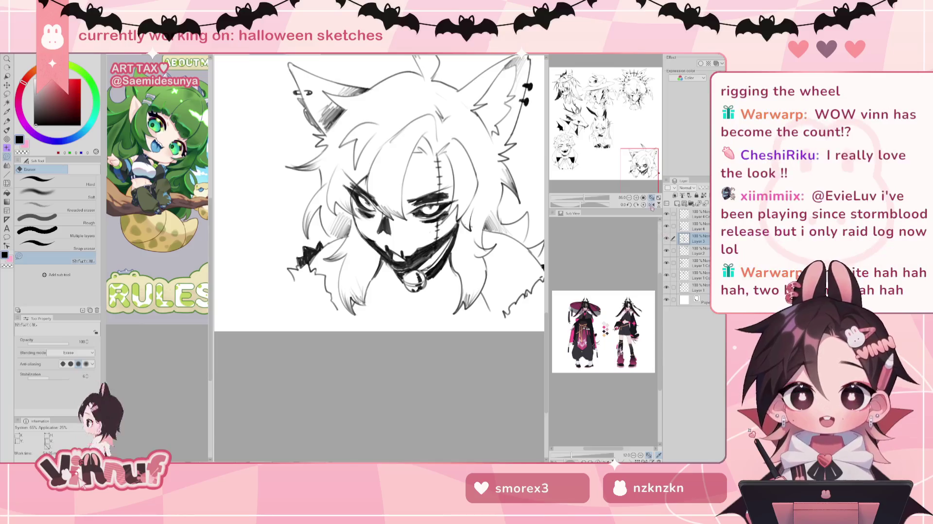
pyautogui.press('m')
pyautogui.moveTo(459, 202); pyautogui.dragTo(463, 196)
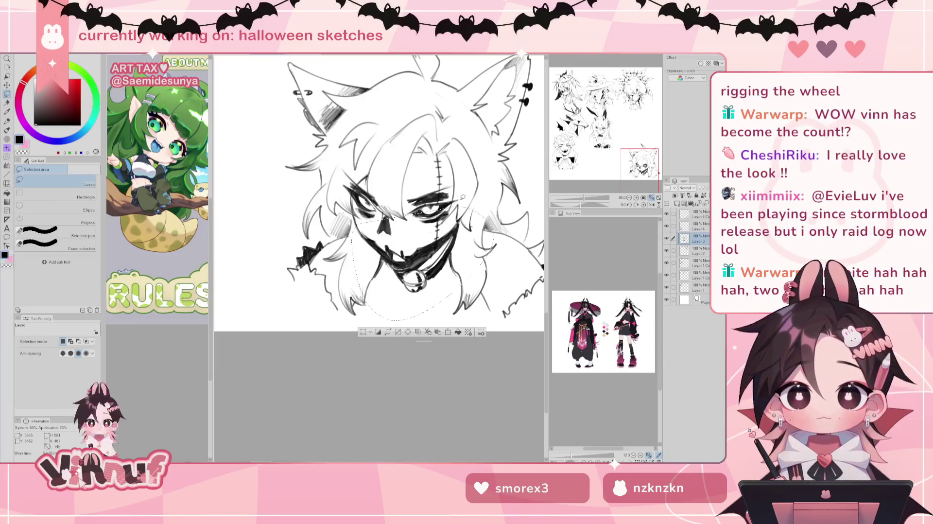
pyautogui.press('Delete')
pyautogui.click(698, 214)
pyautogui.hotkey('ctrl', 'z')
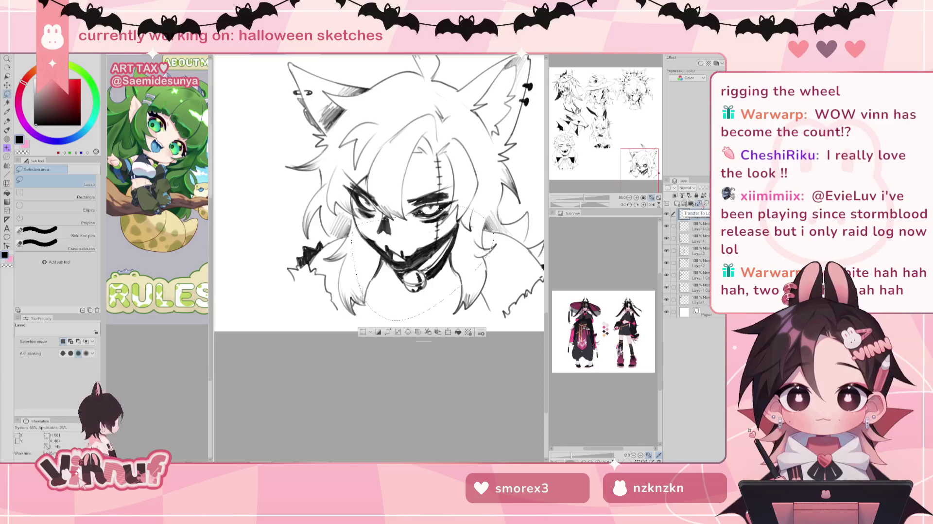
pyautogui.hotkey('ctrl', 'd')
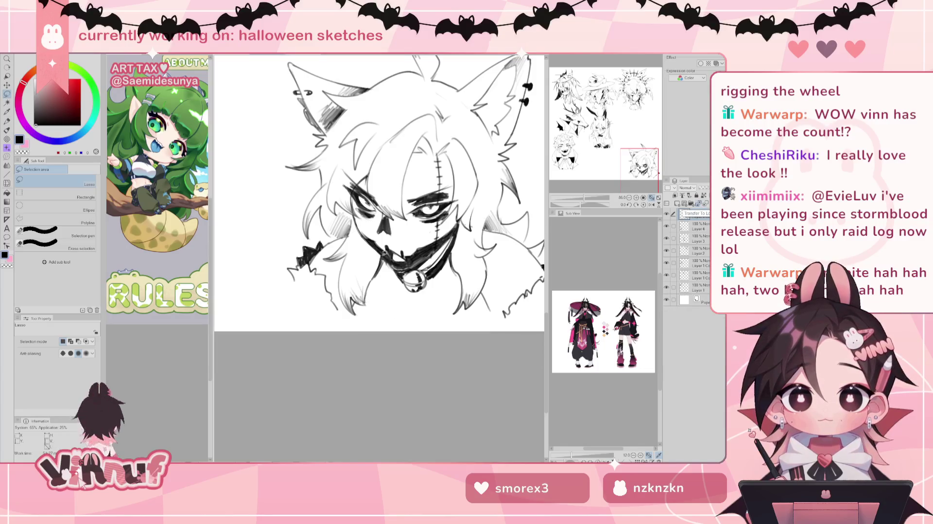
pyautogui.press('e')
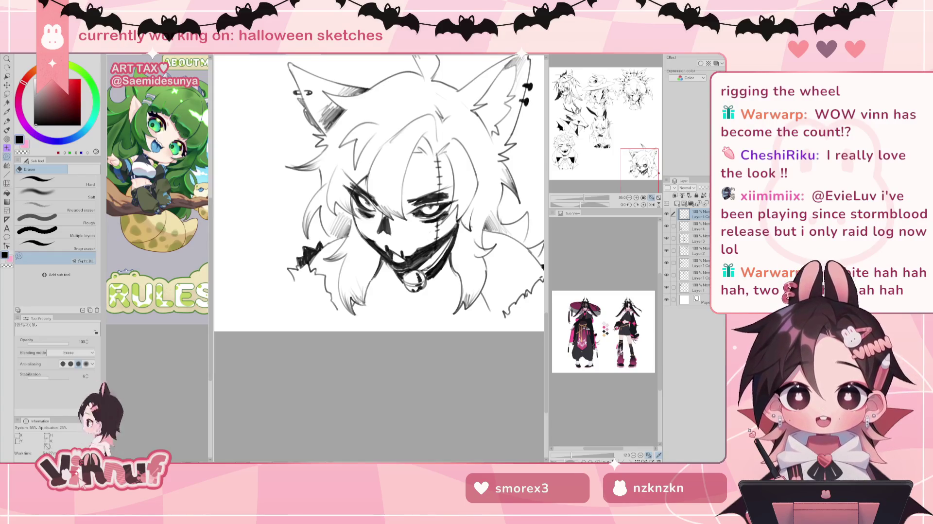
pyautogui.press('h')
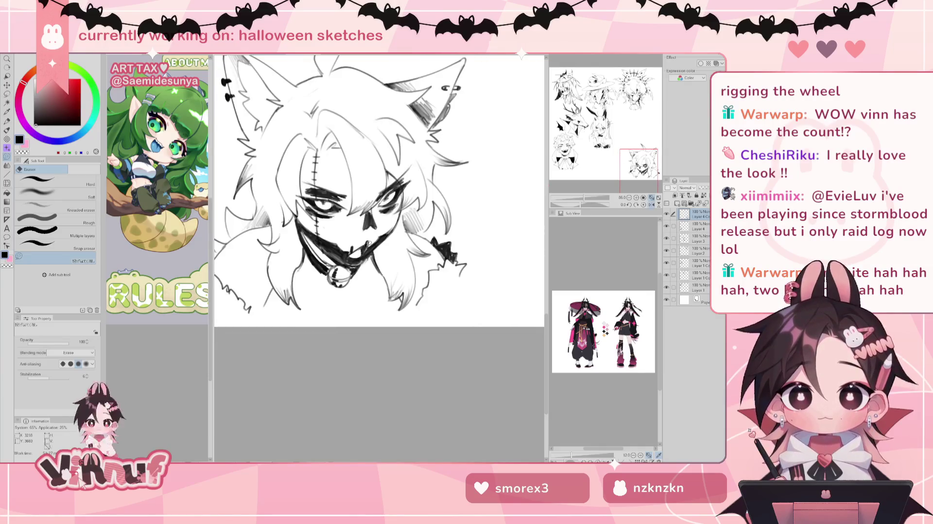
pyautogui.press('p')
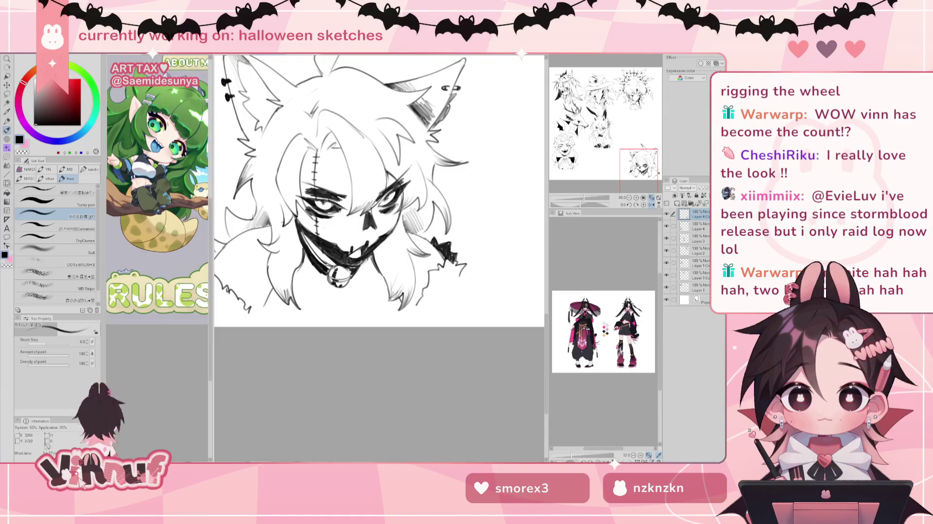
pyautogui.press('h')
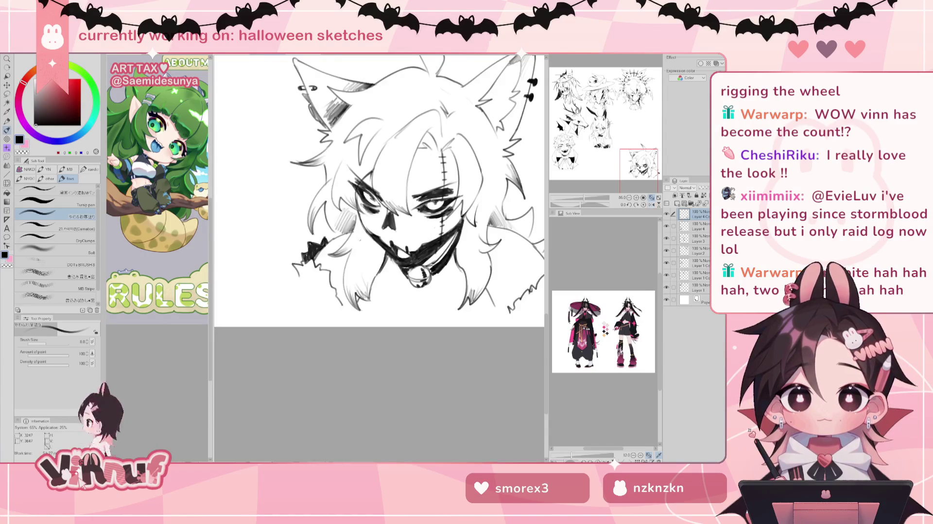
pyautogui.press('c')
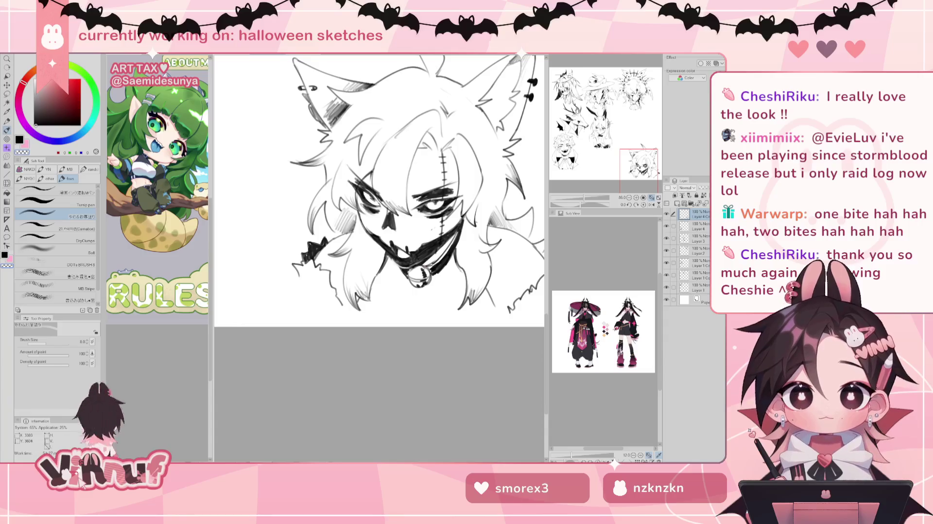
pyautogui.press('h')
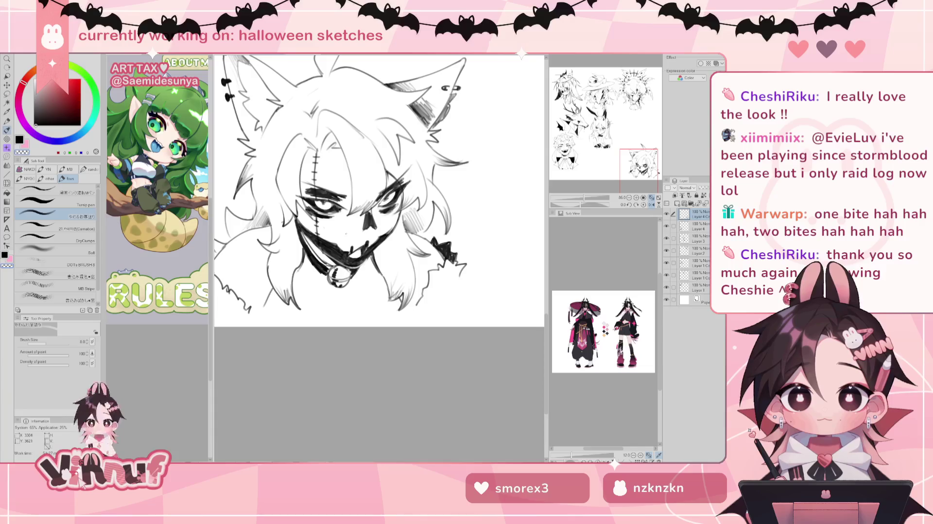
pyautogui.press('h')
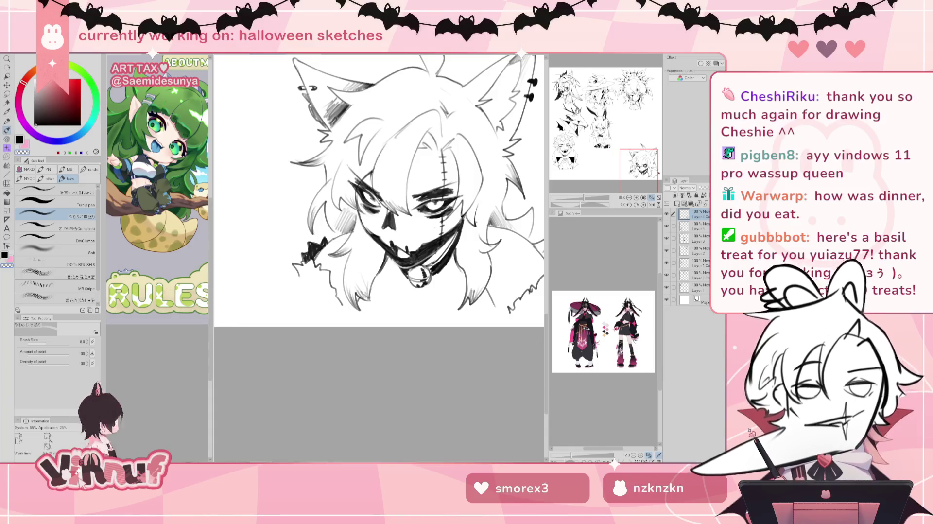
pyautogui.moveTo(578, 202); pyautogui.dragTo(578, 200)
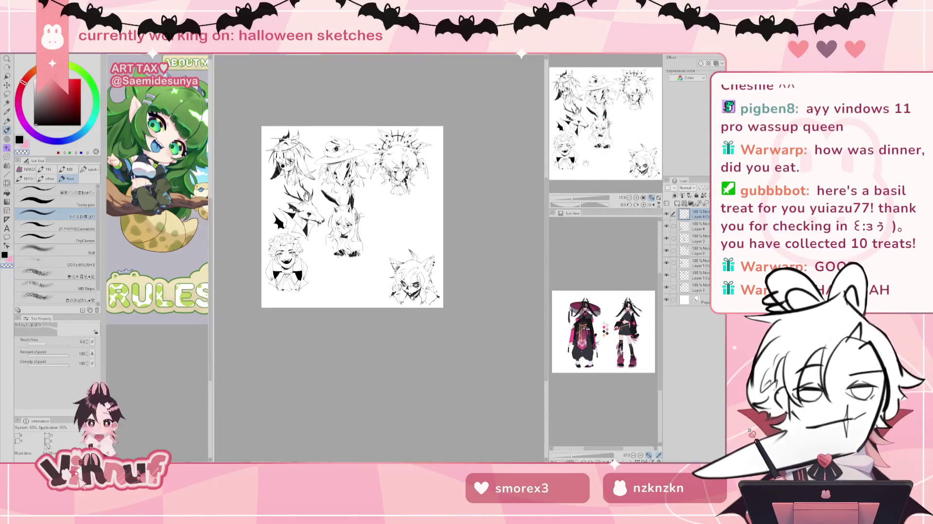
# Step: Zoom in and shift the top-left sketch on Layer 4 slightly down
pyautogui.click(694, 227)
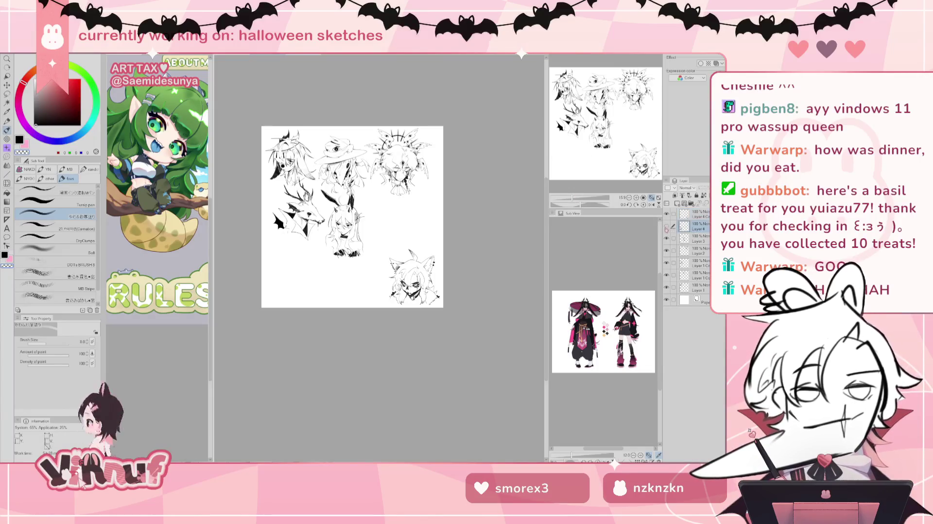
pyautogui.moveTo(572, 198); pyautogui.dragTo(578, 198)
pyautogui.moveTo(607, 131); pyautogui.dragTo(588, 114)
pyautogui.press('k')
pyautogui.moveTo(376, 344); pyautogui.dragTo(367, 351)
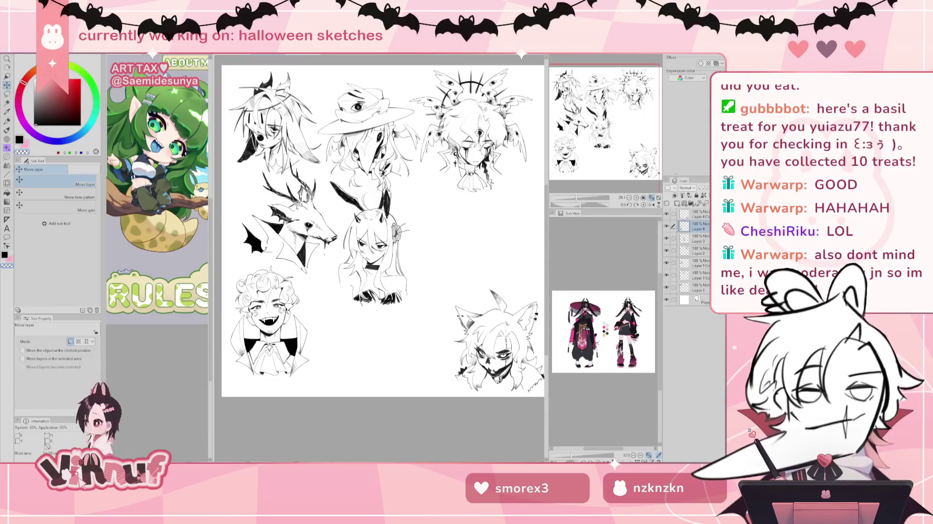
# Step: Select Layer 3 and move the bunny-girl sketch slightly down
pyautogui.click(699, 238)
pyautogui.click(666, 238)
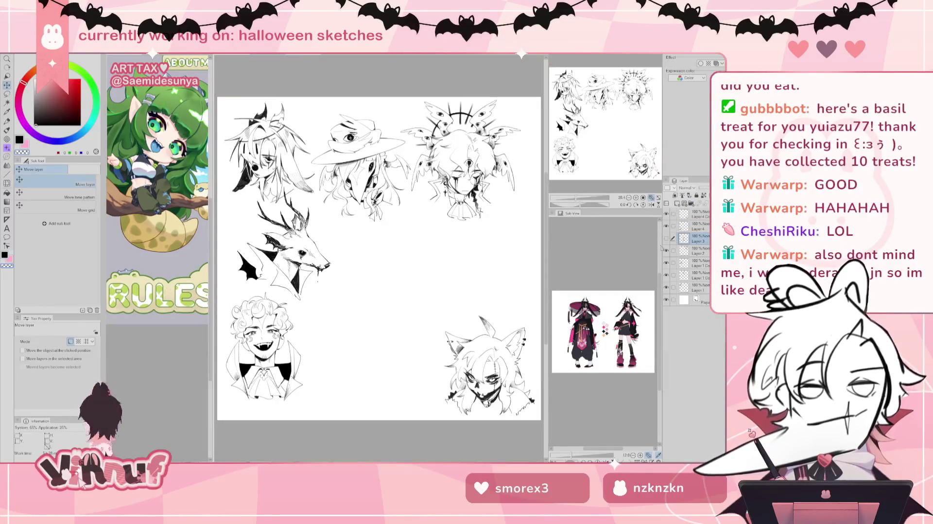
pyautogui.click(666, 238)
pyautogui.click(666, 238)
pyautogui.moveTo(435, 261); pyautogui.dragTo(411, 290)
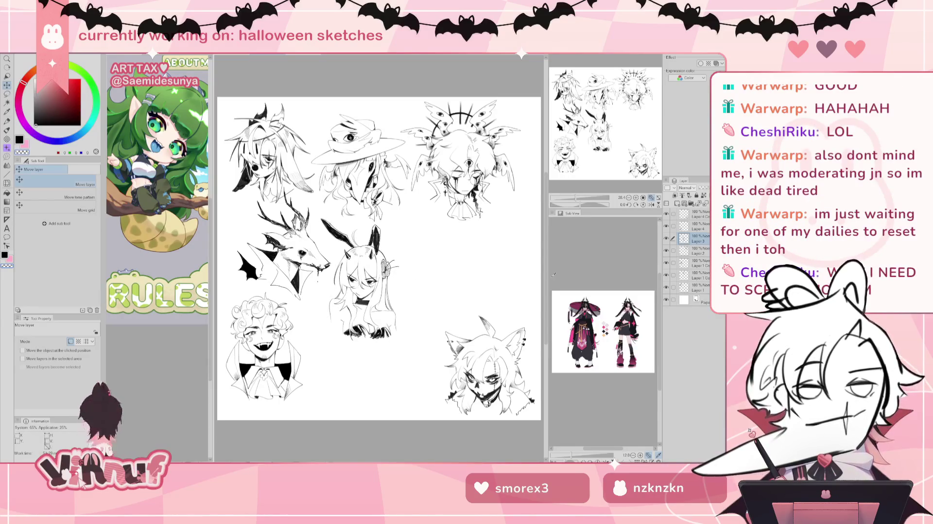
# Step: Move the deer sketch down and left, then recentre and zoom the view
pyautogui.click(699, 263)
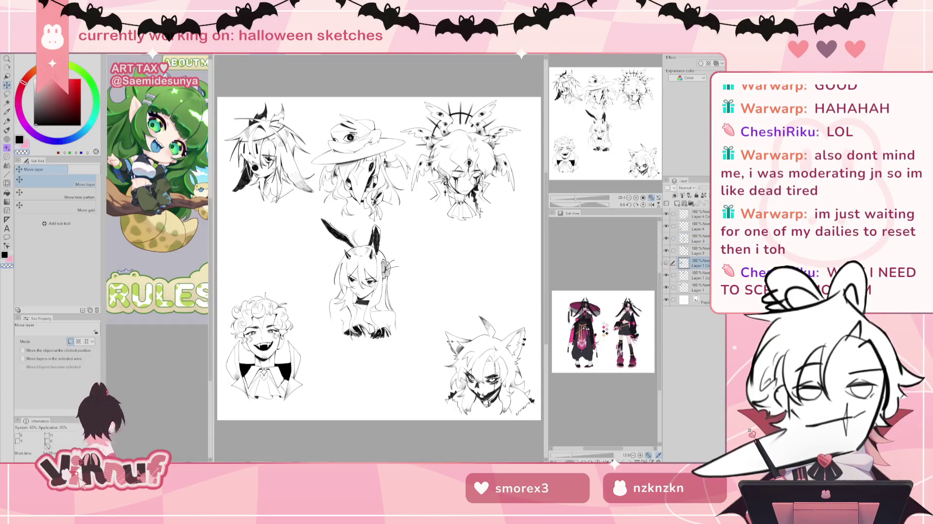
pyautogui.moveTo(508, 314); pyautogui.dragTo(475, 323)
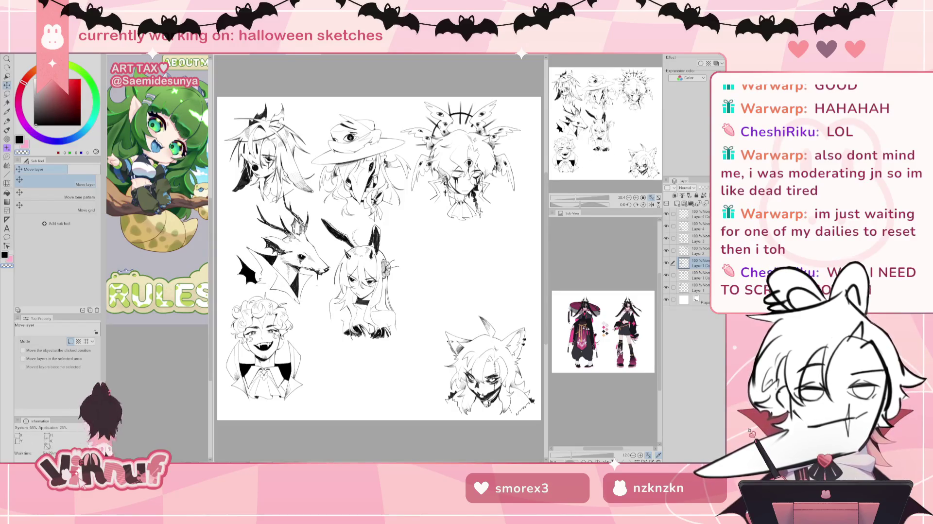
pyautogui.click(616, 122)
pyautogui.moveTo(616, 122); pyautogui.dragTo(611, 127)
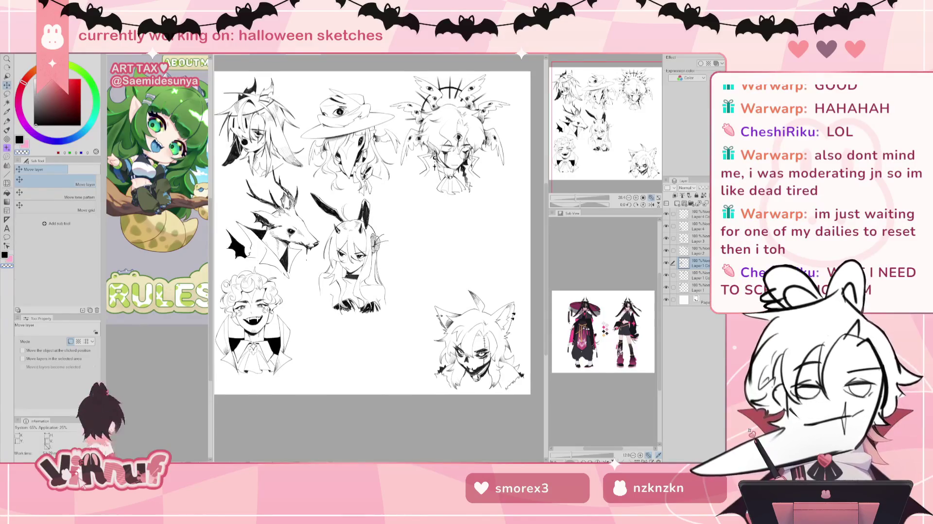
pyautogui.press('p')
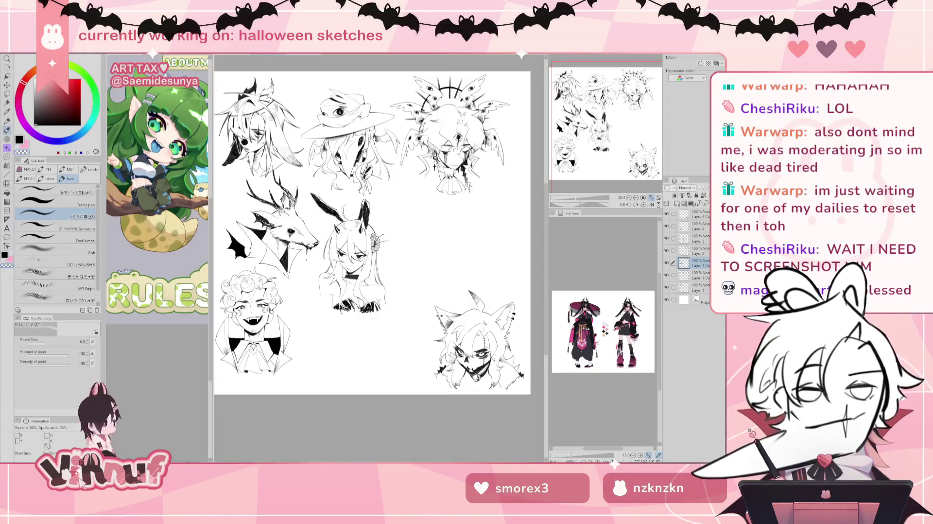
pyautogui.scroll(1, 437, 315)
pyautogui.scroll(1, 437, 315)
pyautogui.scroll(1, 437, 315)
pyautogui.scroll(1, 437, 316)
# Step: Pan to the blank space beside the bunny girl and try strokes for the round outline
pyautogui.moveTo(613, 128)
pyautogui.mouseDown()
pyautogui.moveTo(618, 116)
pyautogui.moveTo(611, 119)
pyautogui.mouseUp()
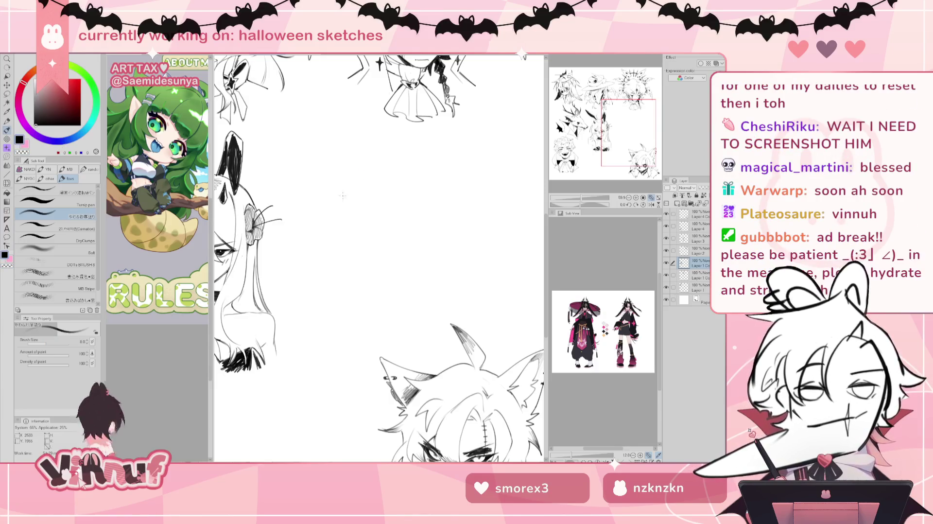
pyautogui.moveTo(346, 159); pyautogui.dragTo(353, 168)
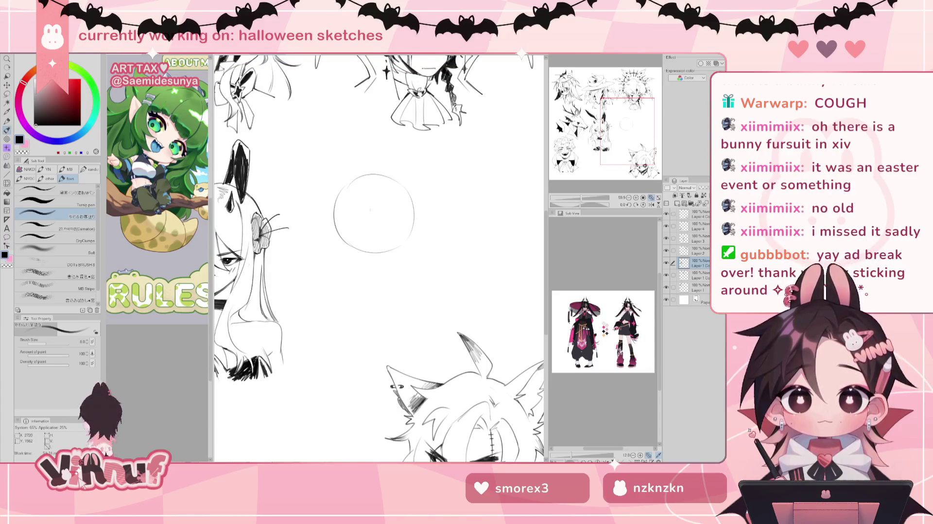
pyautogui.moveTo(372, 271); pyautogui.dragTo(399, 256)
pyautogui.hotkey('ctrl', 'z')
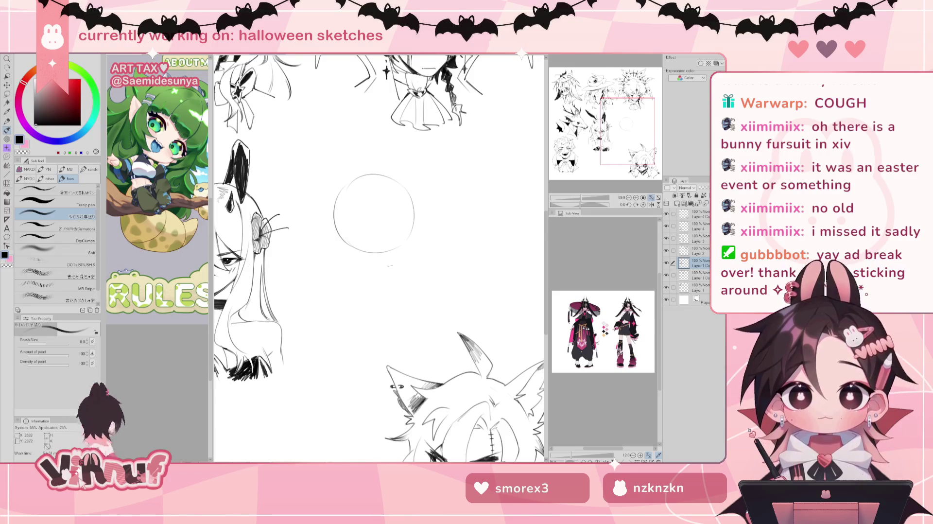
pyautogui.moveTo(413, 225); pyautogui.dragTo(406, 250)
pyautogui.hotkey('ctrl', 'z')
pyautogui.hotkey('ctrl', 'z')
pyautogui.hotkey('ctrl', 'z')
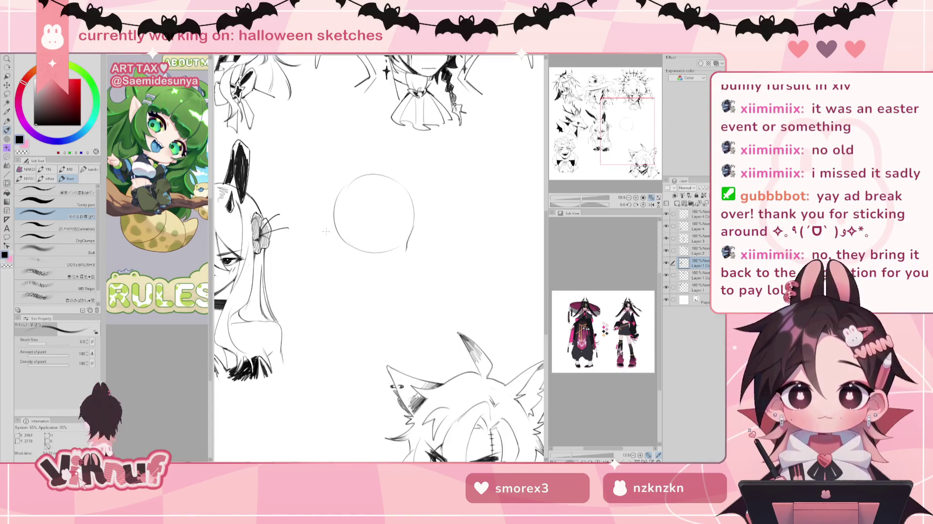
# Step: Sweep a curved tail from the circle's lower left, flipping the view to check the shape
pyautogui.moveTo(318, 241); pyautogui.dragTo(340, 239)
pyautogui.moveTo(339, 238)
pyautogui.mouseDown()
pyautogui.moveTo(331, 257)
pyautogui.moveTo(391, 262)
pyautogui.mouseUp()
pyautogui.hotkey('ctrl', 'z')
pyautogui.hotkey('ctrl', 'z')
pyautogui.hotkey('ctrl', 'z')
pyautogui.hotkey('ctrl', 'z')
pyautogui.hotkey('ctrl', 'z')
pyautogui.hotkey('ctrl', 'z')
pyautogui.hotkey('ctrl', 'z')
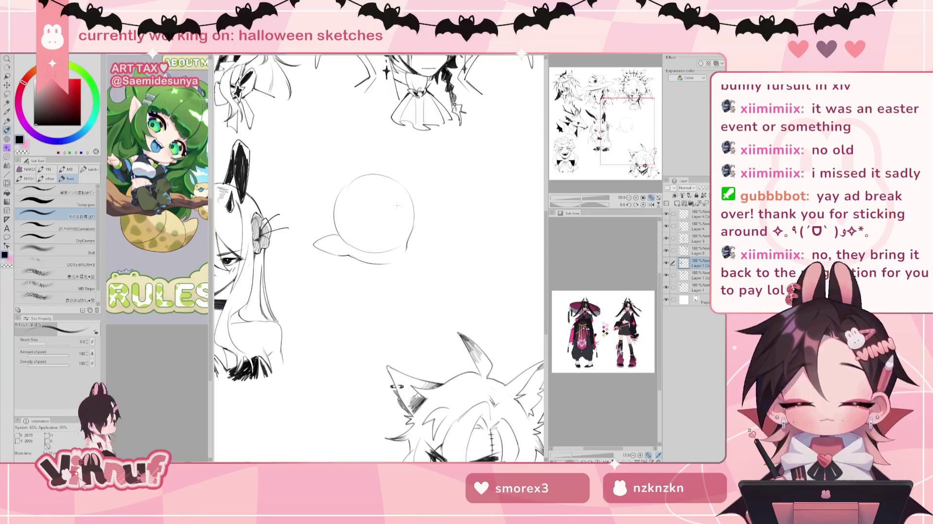
pyautogui.press('h')
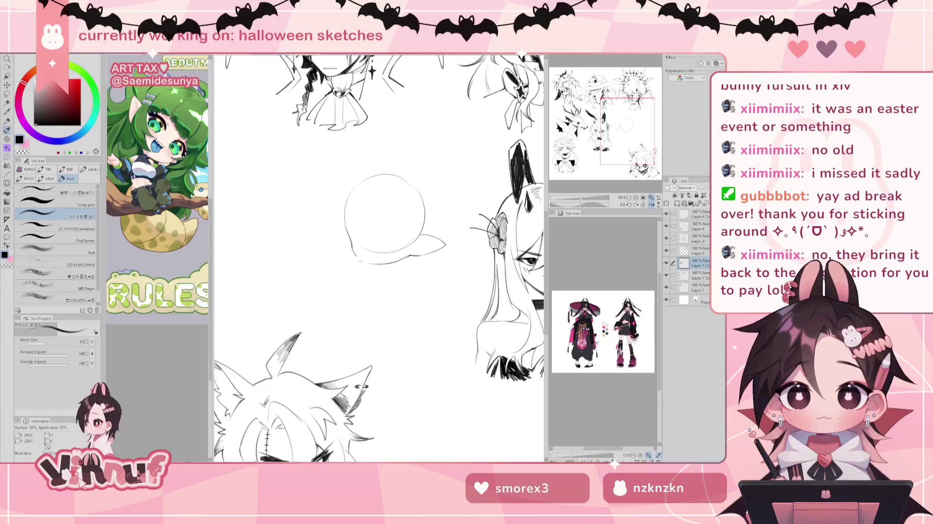
pyautogui.press('h')
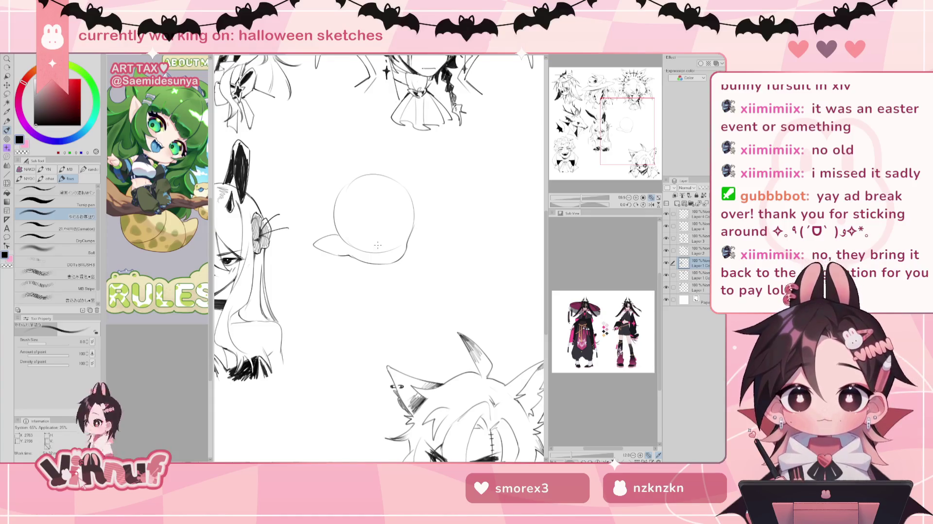
pyautogui.press('e')
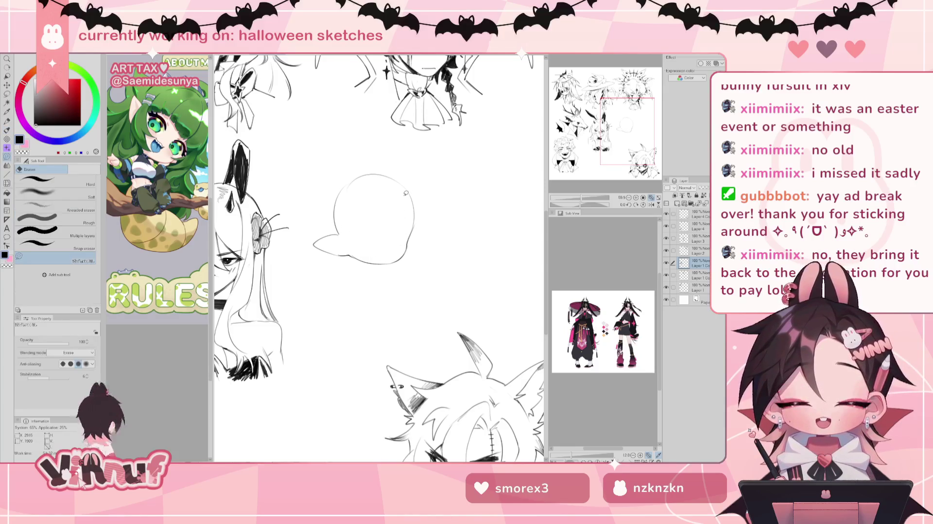
pyautogui.press('b')
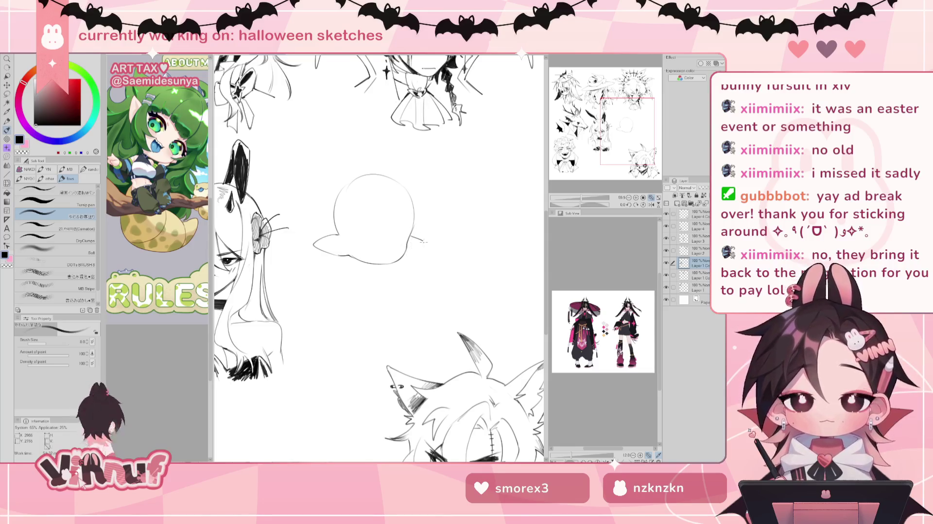
# Step: Close the bubble outline's bottom right and draw a dark eyelid line inside
pyautogui.moveTo(421, 239); pyautogui.dragTo(406, 256)
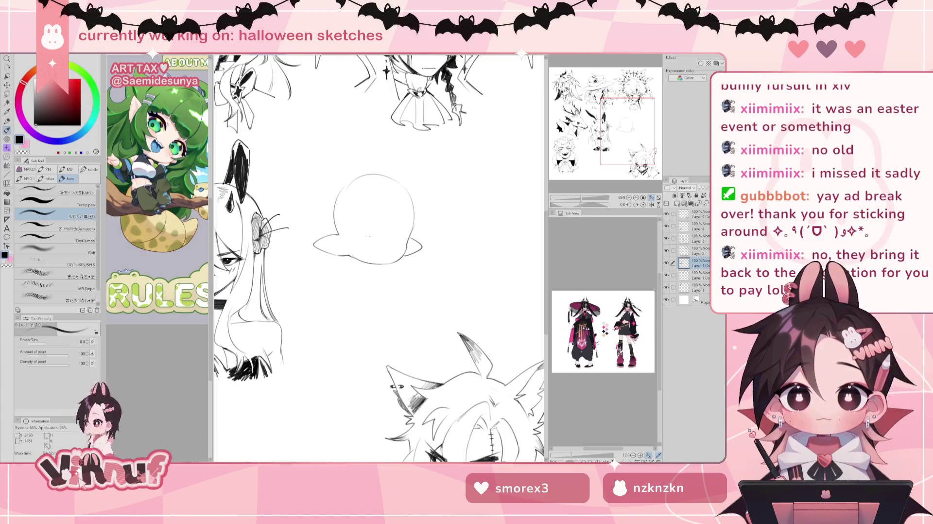
pyautogui.moveTo(355, 234); pyautogui.dragTo(372, 236)
pyautogui.hotkey('ctrl', 'z')
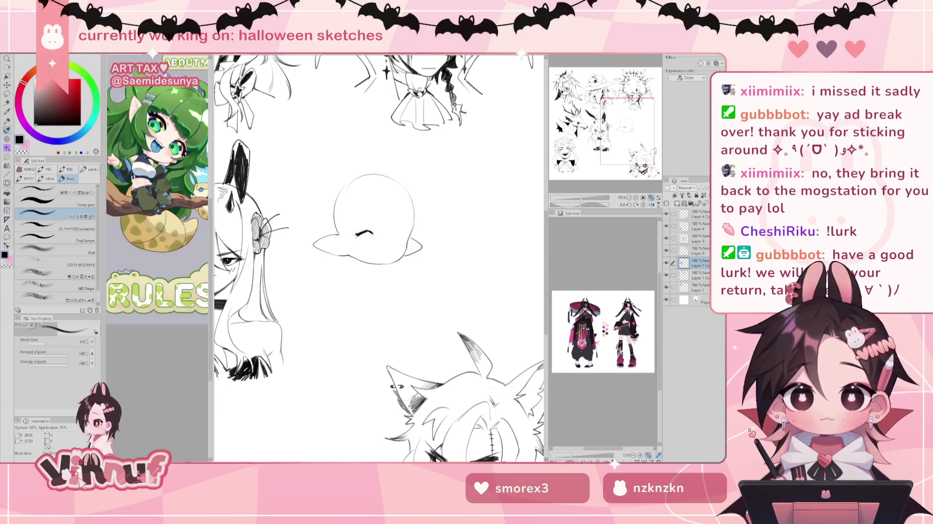
pyautogui.hotkey('ctrl', 'z')
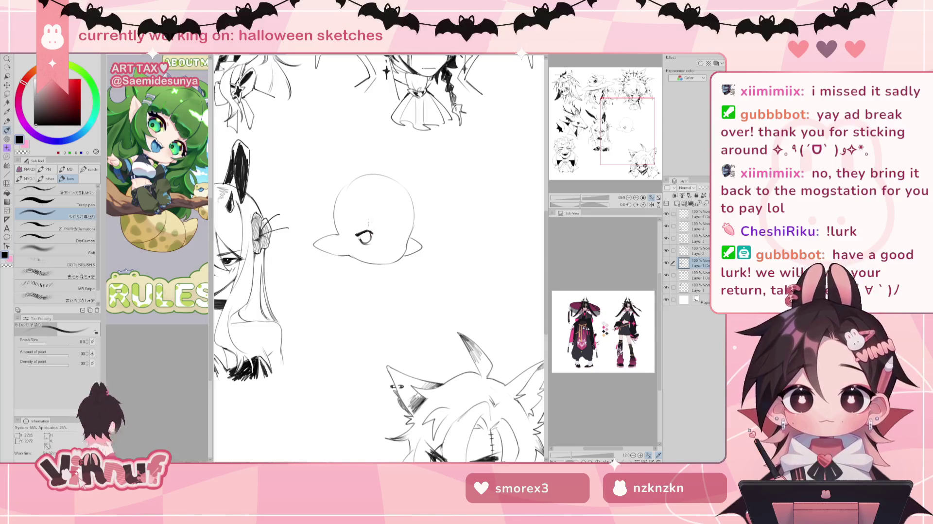
pyautogui.moveTo(357, 234); pyautogui.dragTo(371, 233)
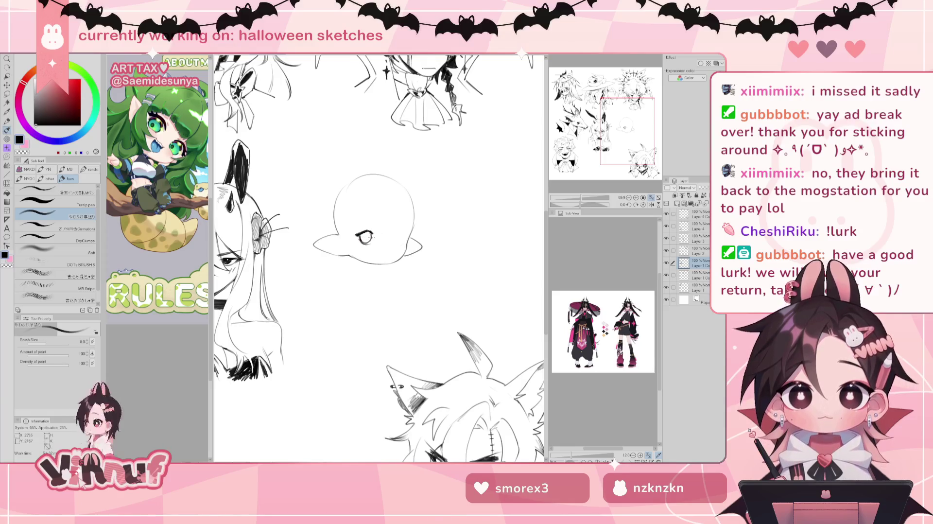
# Step: Pan to the deer sketches and back, then fill in the ghost's eye with dark strokes
pyautogui.press('e')
pyautogui.press('p')
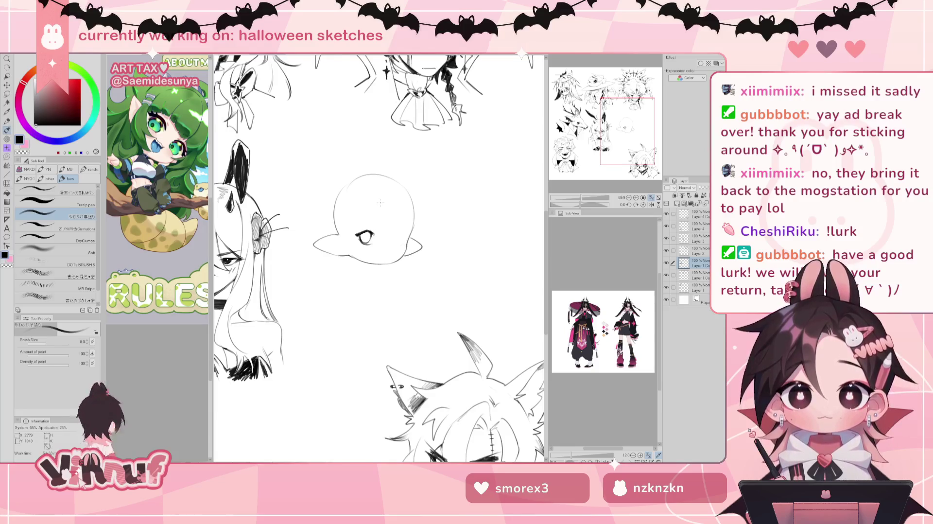
pyautogui.moveTo(380, 203); pyautogui.dragTo(534, 388)
pyautogui.moveTo(481, 374); pyautogui.dragTo(246, 237)
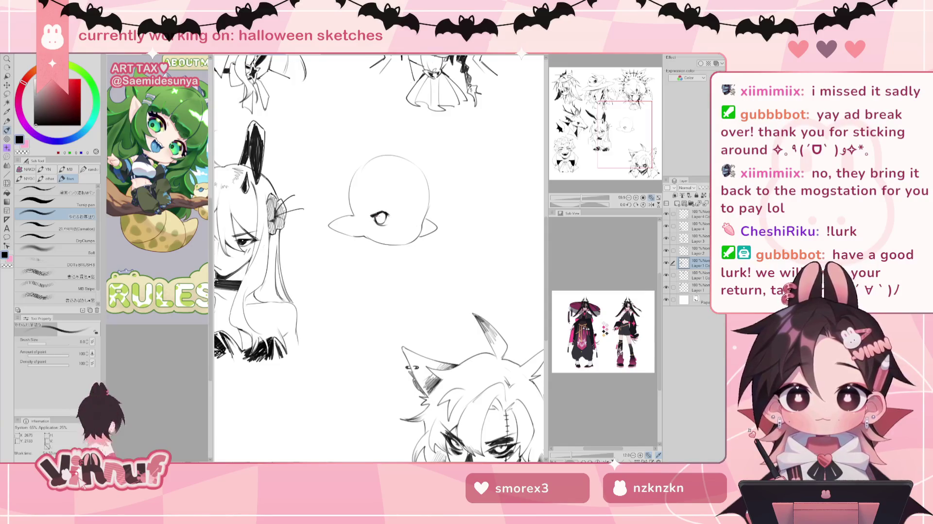
pyautogui.moveTo(376, 214); pyautogui.dragTo(386, 220)
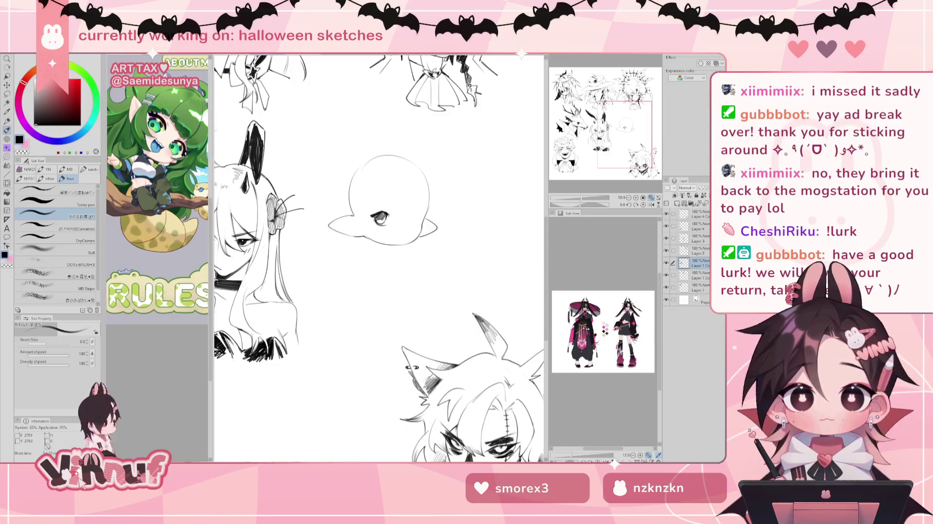
# Step: Darken the ghost's eye with the canvas rotated, then reset the rotation upright
pyautogui.moveTo(577, 206); pyautogui.dragTo(585, 204)
pyautogui.moveTo(346, 223); pyautogui.dragTo(354, 235)
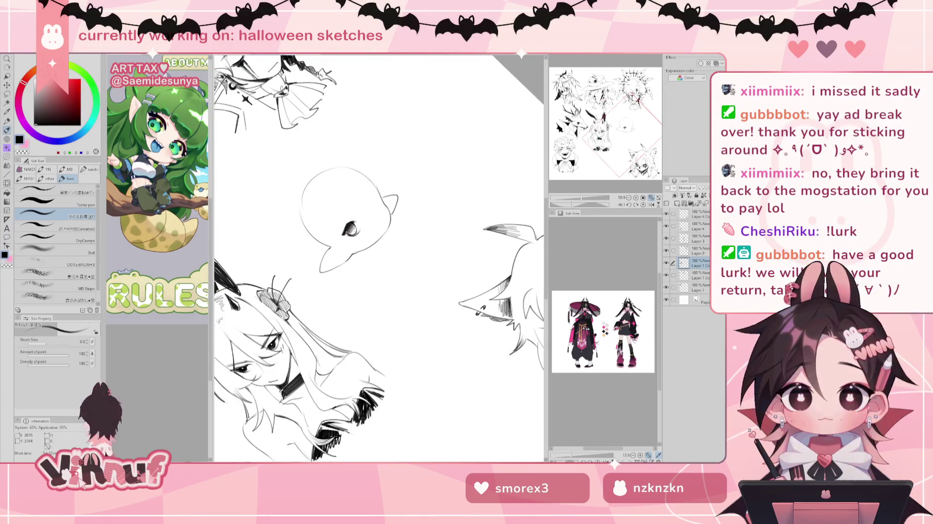
pyautogui.click(634, 204)
pyautogui.press('e')
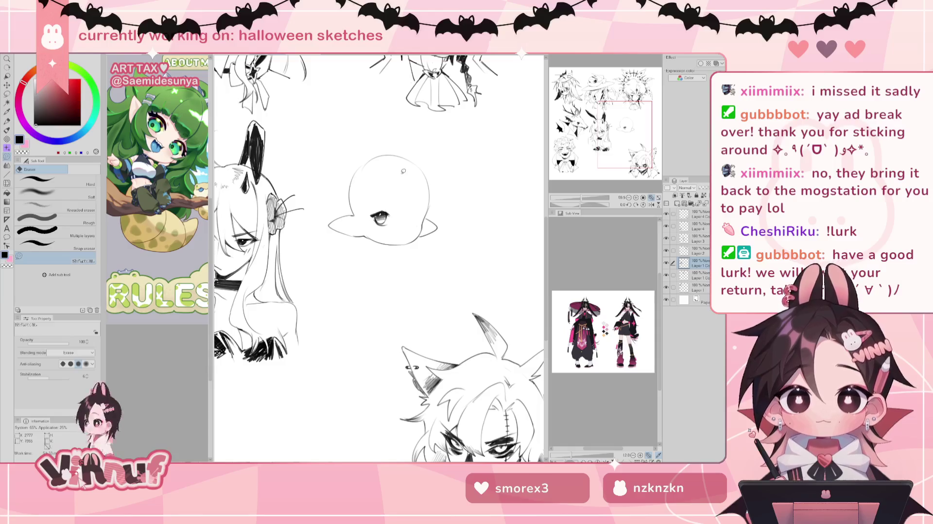
pyautogui.press('b')
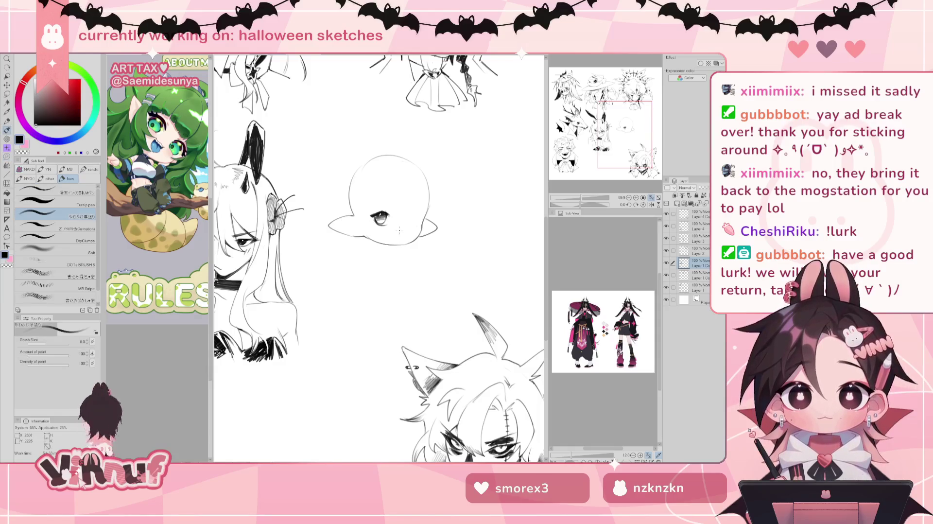
# Step: Draw a brow line and an open second eye, replacing a winking-eye attempt
pyautogui.moveTo(372, 203); pyautogui.dragTo(420, 209)
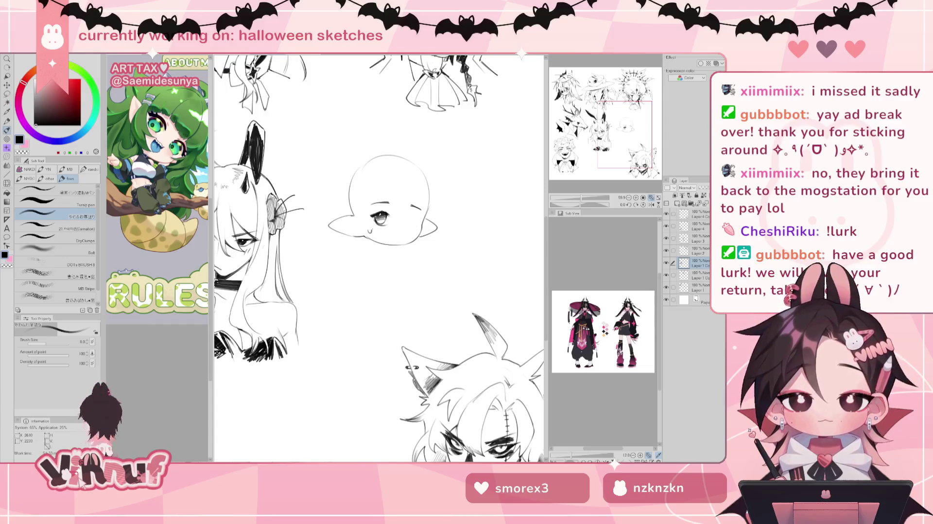
pyautogui.moveTo(409, 216); pyautogui.dragTo(417, 219)
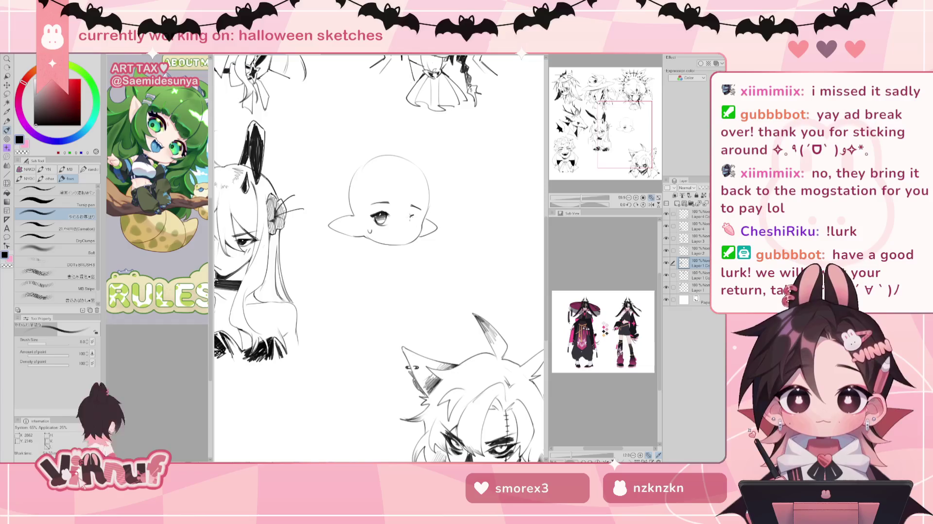
pyautogui.hotkey('ctrl', 'z')
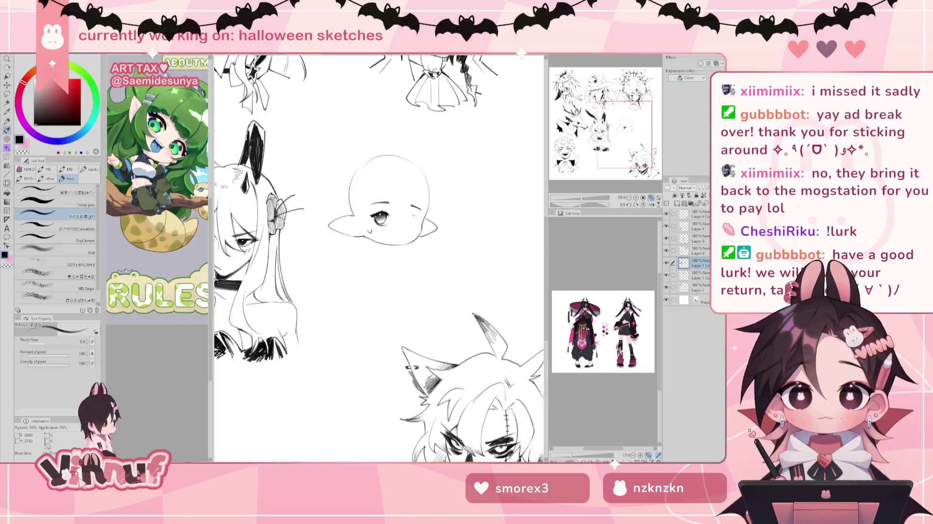
pyautogui.hotkey('ctrl', 'z')
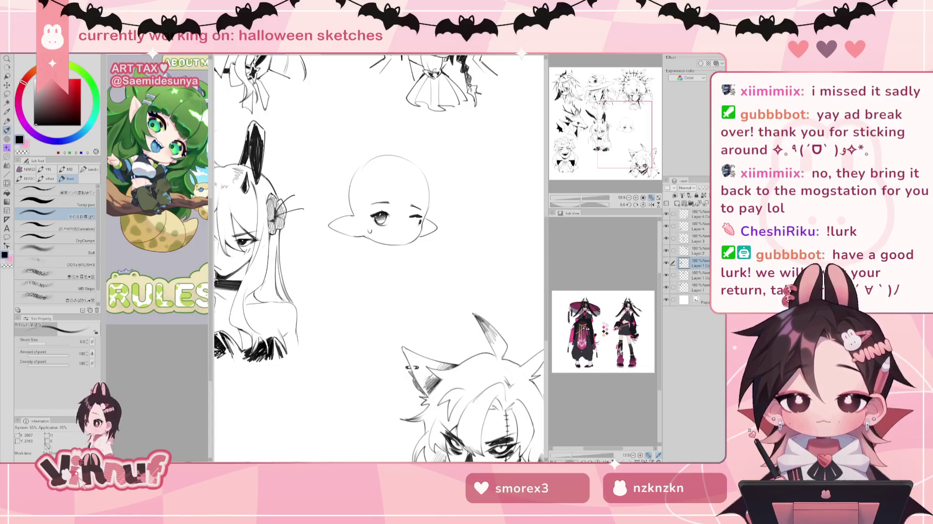
pyautogui.moveTo(410, 217); pyautogui.dragTo(419, 223)
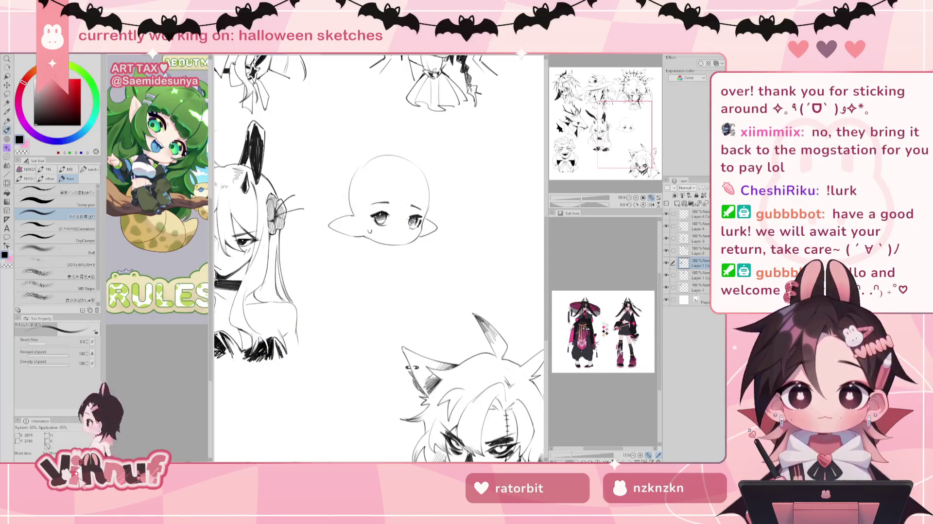
pyautogui.press('e')
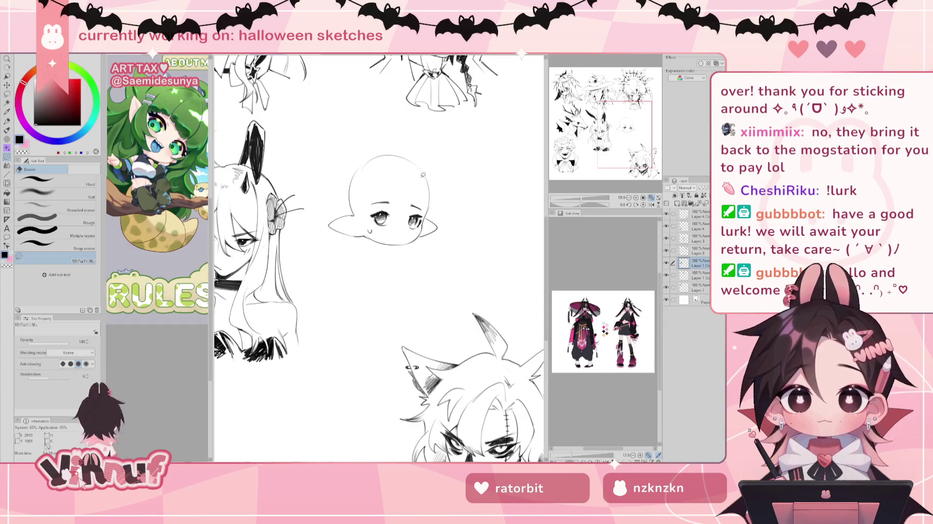
# Step: Lasso the chibi's left eye, try warping it with Liquify, then deselect
pyautogui.press('m')
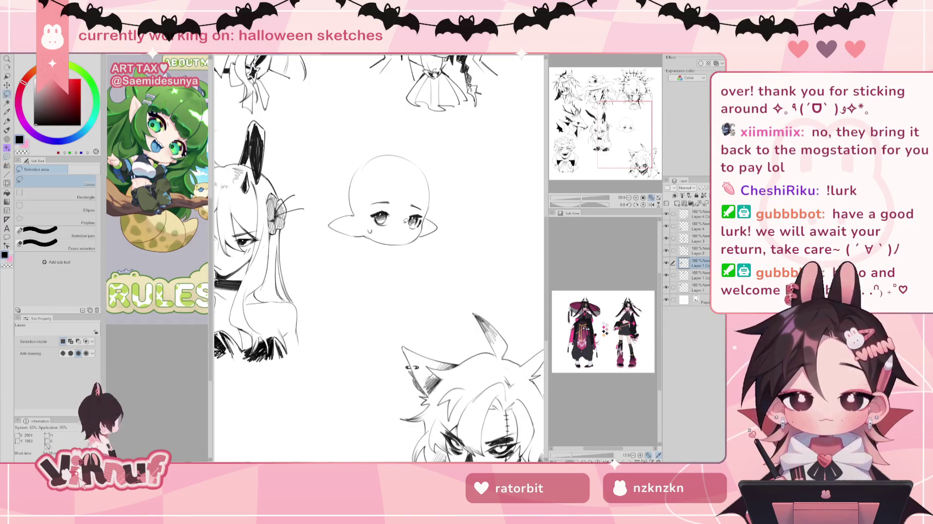
pyautogui.press('p')
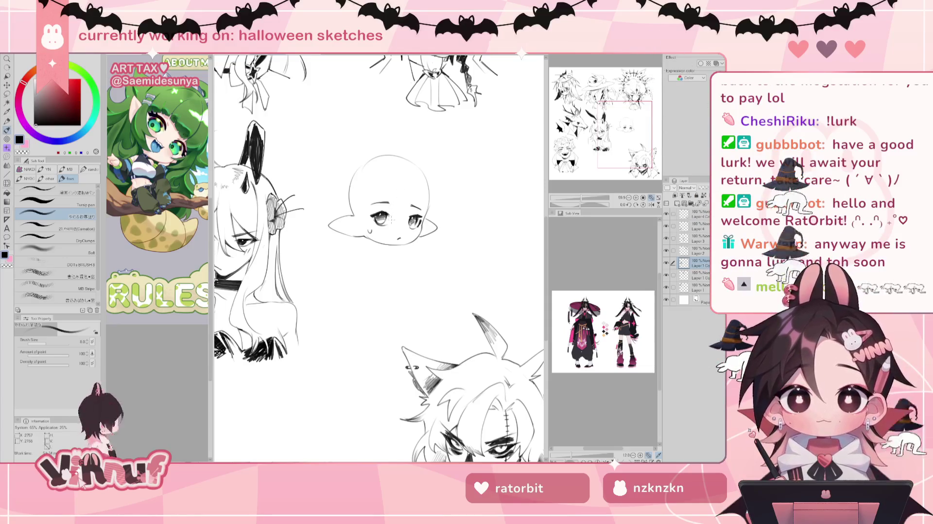
pyautogui.press('m')
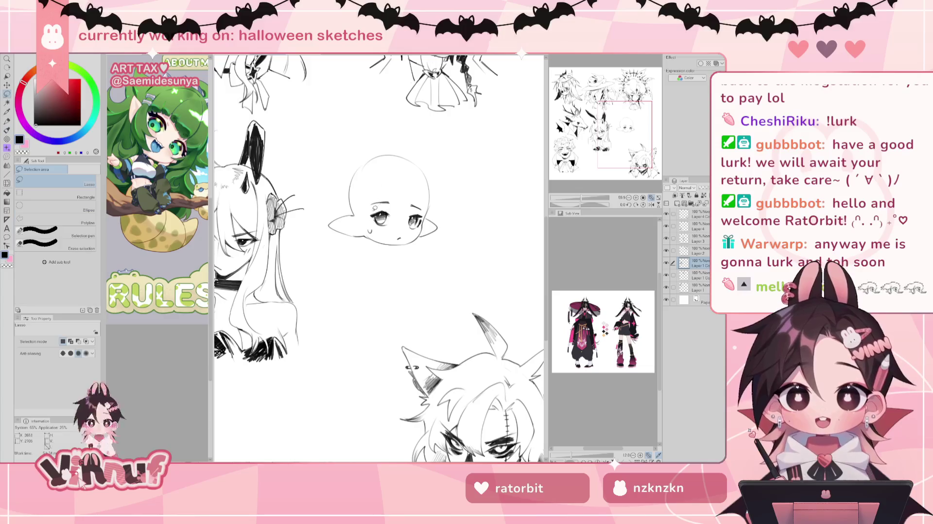
pyautogui.moveTo(379, 208); pyautogui.dragTo(384, 207)
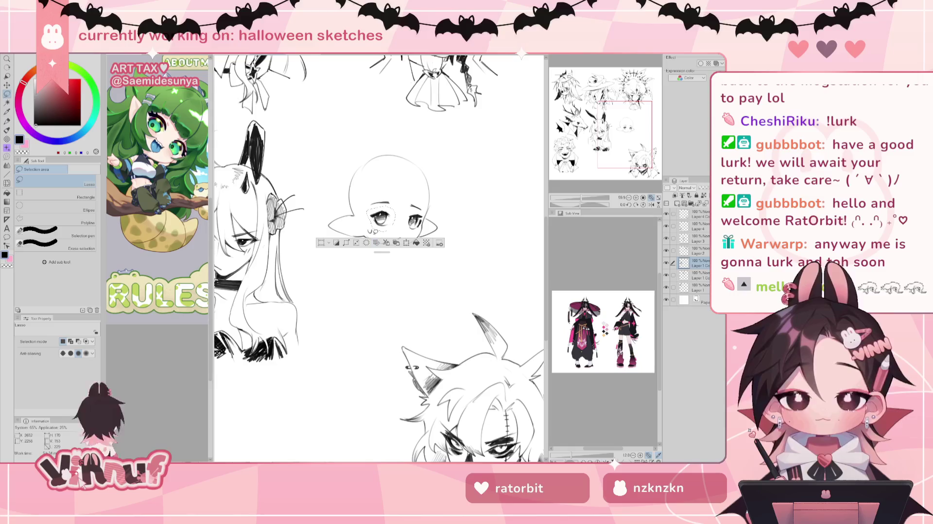
pyautogui.press('j')
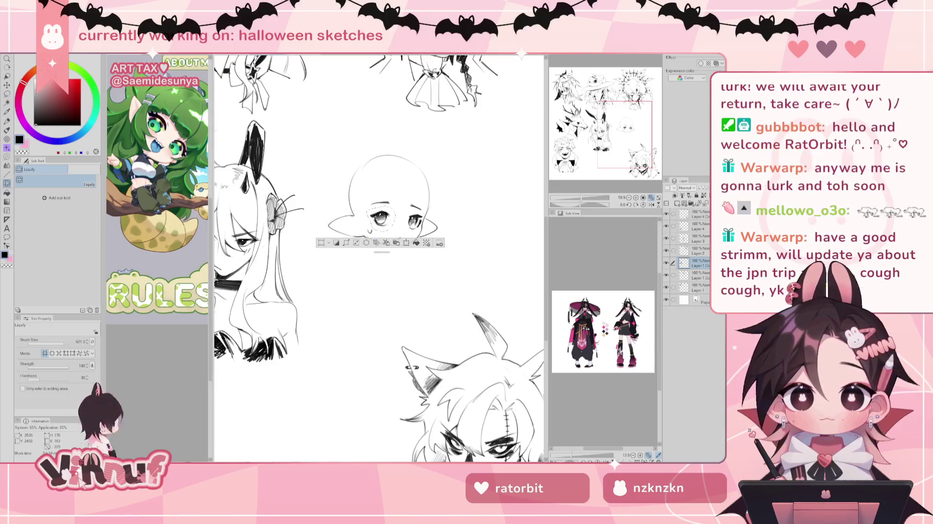
pyautogui.hotkey('ctrl', 'd')
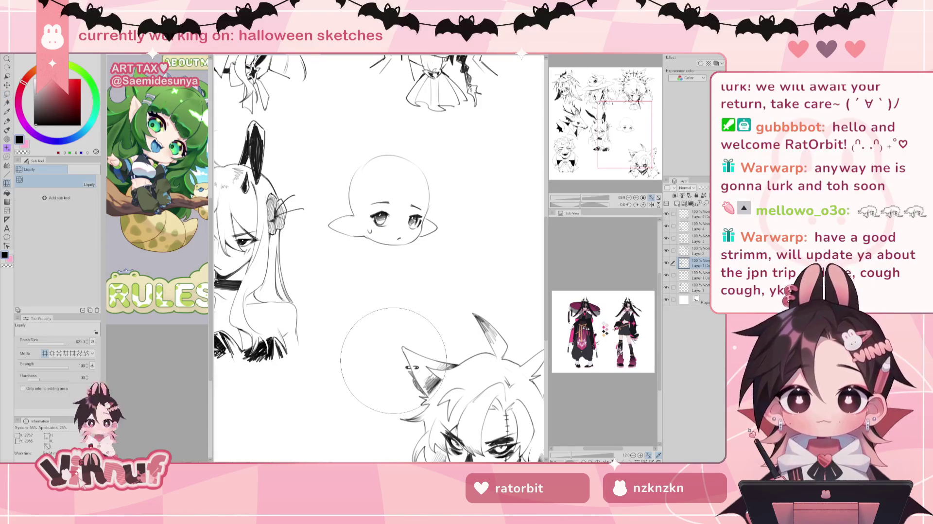
pyautogui.moveTo(370, 288); pyautogui.dragTo(377, 261)
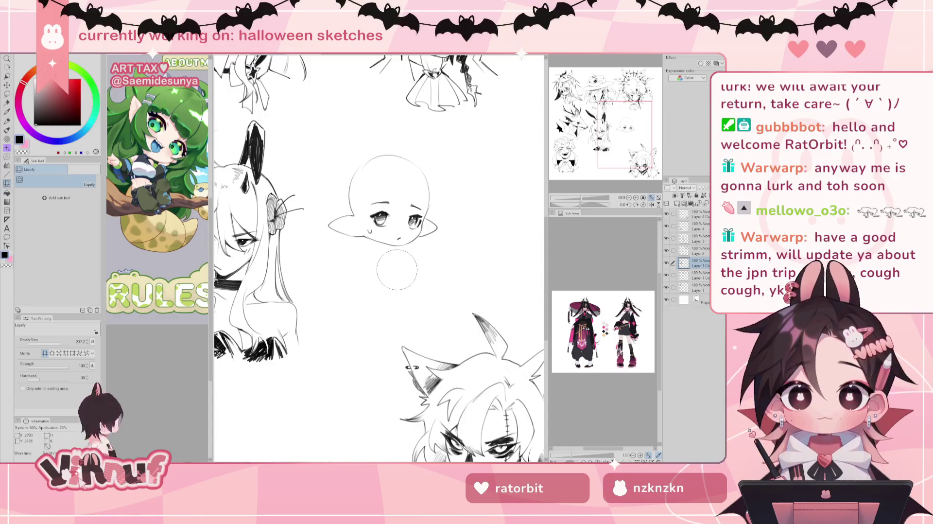
pyautogui.press('p')
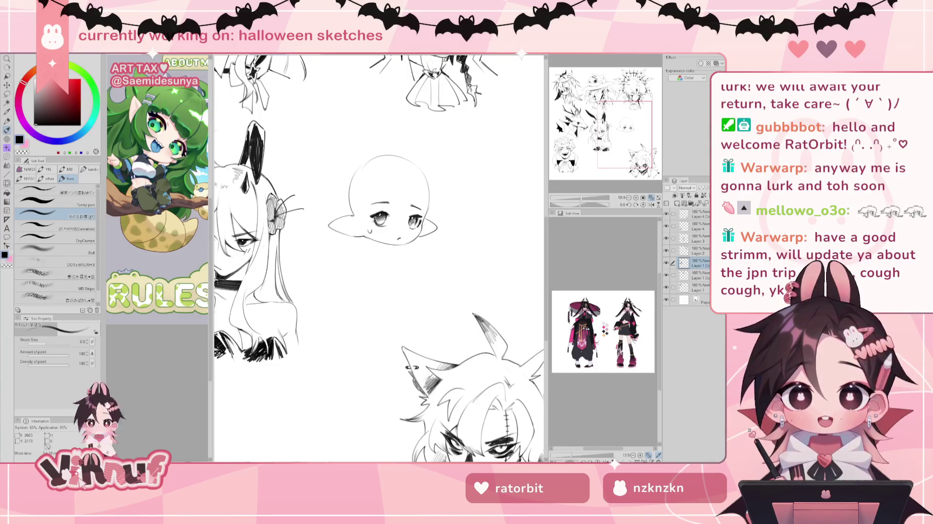
# Step: Erase and redraw the pointed right ear, then start the neck line under the chin
pyautogui.press('e')
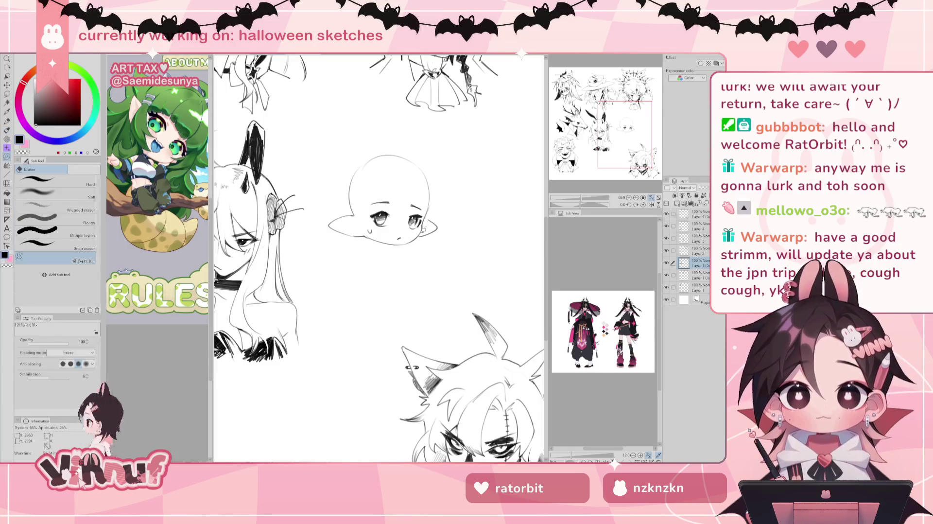
pyautogui.moveTo(437, 219); pyautogui.dragTo(423, 240)
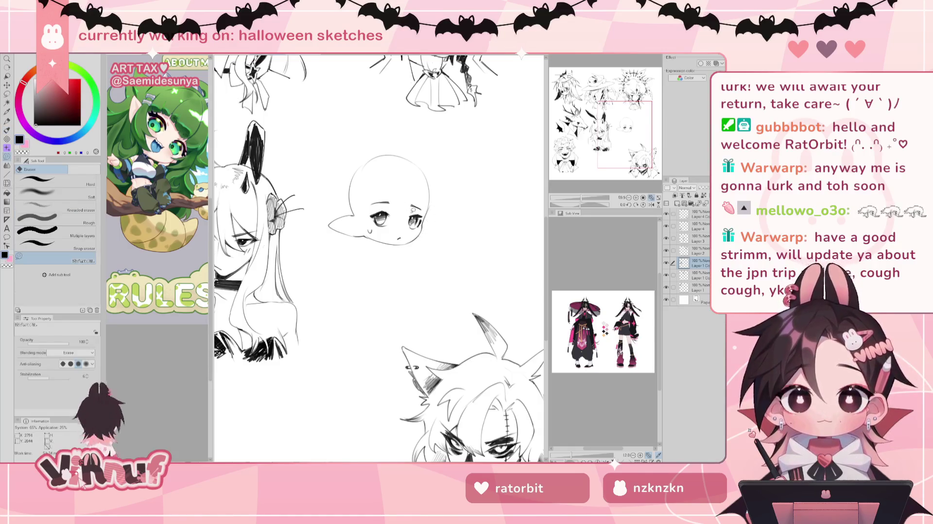
pyautogui.press('p')
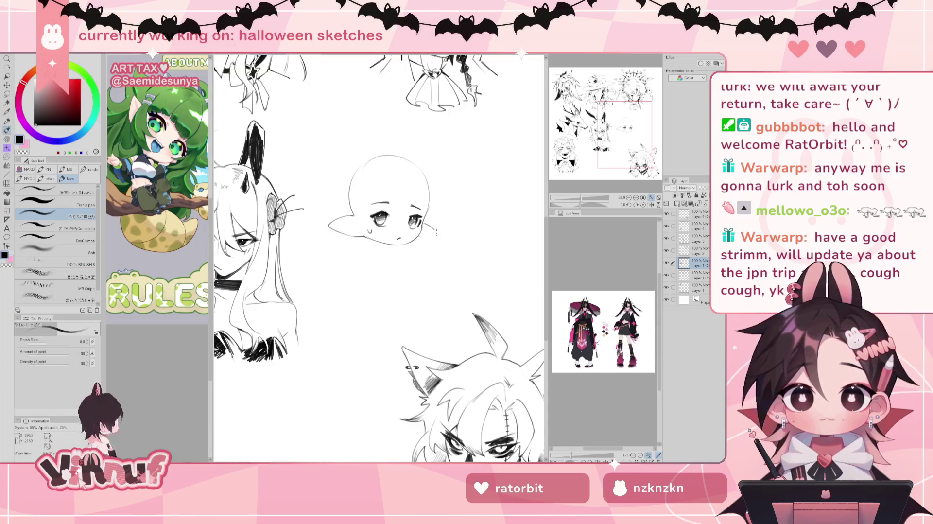
pyautogui.moveTo(427, 224); pyautogui.dragTo(417, 238)
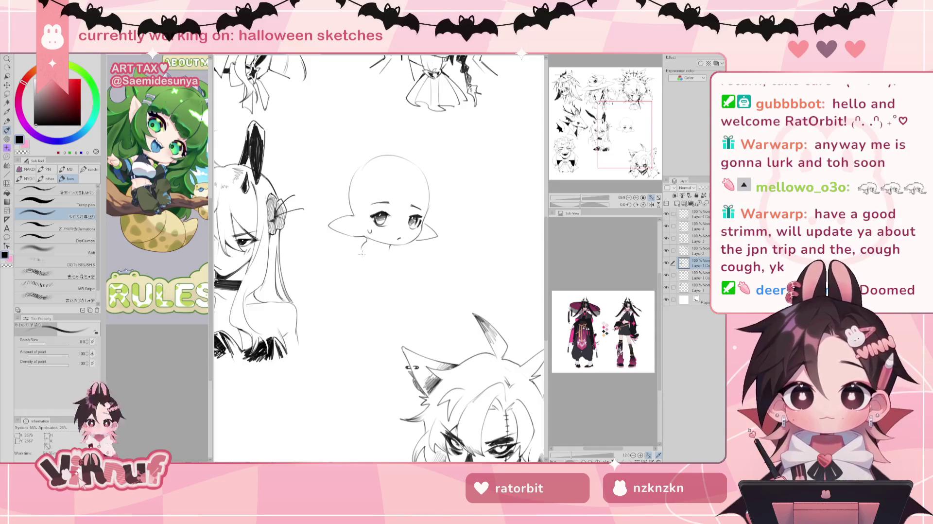
pyautogui.moveTo(363, 246); pyautogui.dragTo(356, 254)
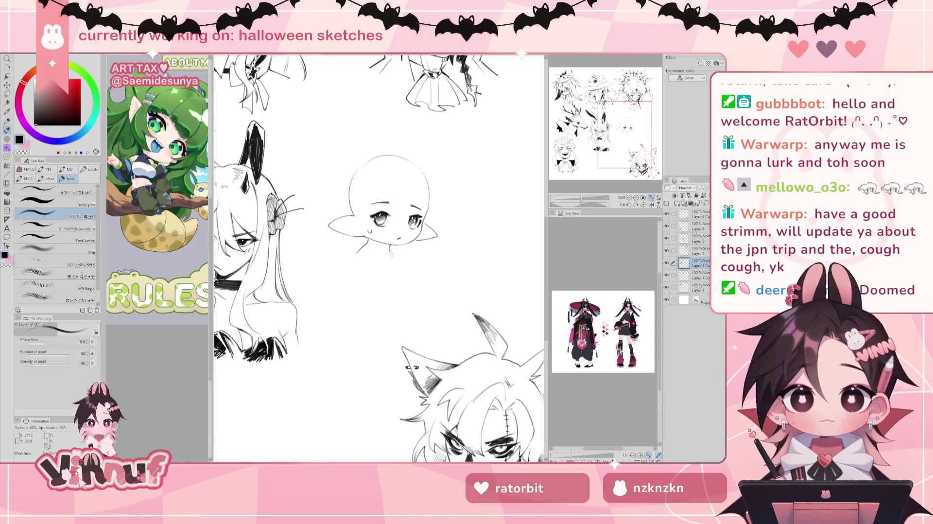
# Step: Draw the right side of the neck and a choker under the chin
pyautogui.moveTo(389, 246); pyautogui.dragTo(398, 258)
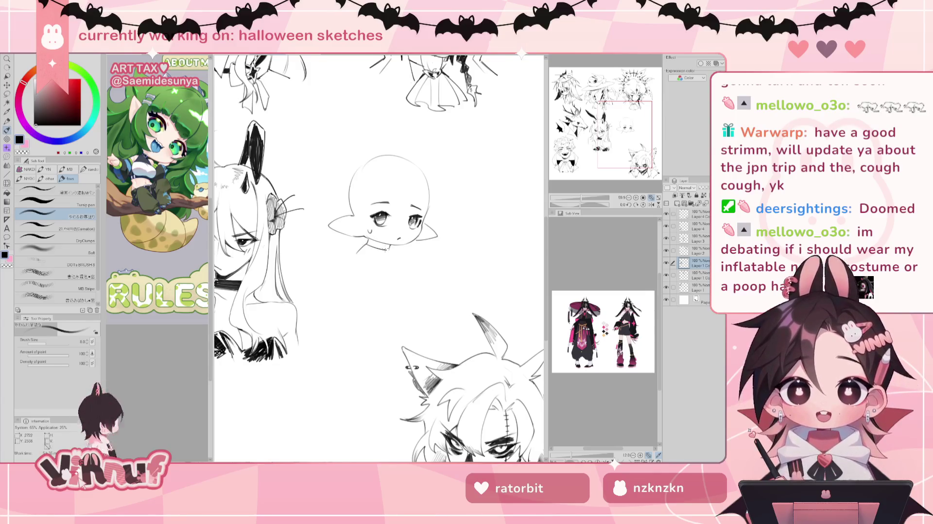
pyautogui.moveTo(368, 243)
pyautogui.mouseDown()
pyautogui.moveTo(389, 247)
pyautogui.moveTo(369, 241)
pyautogui.mouseUp()
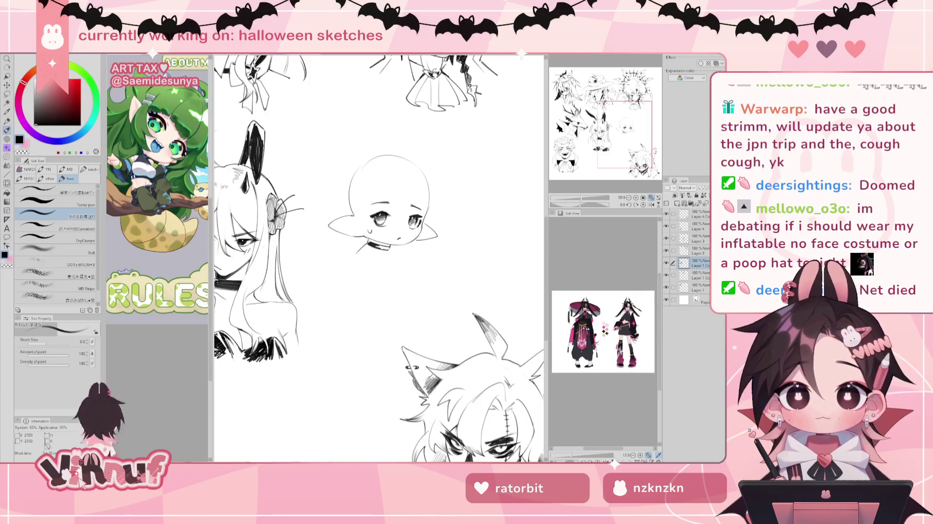
pyautogui.moveTo(368, 241); pyautogui.dragTo(371, 247)
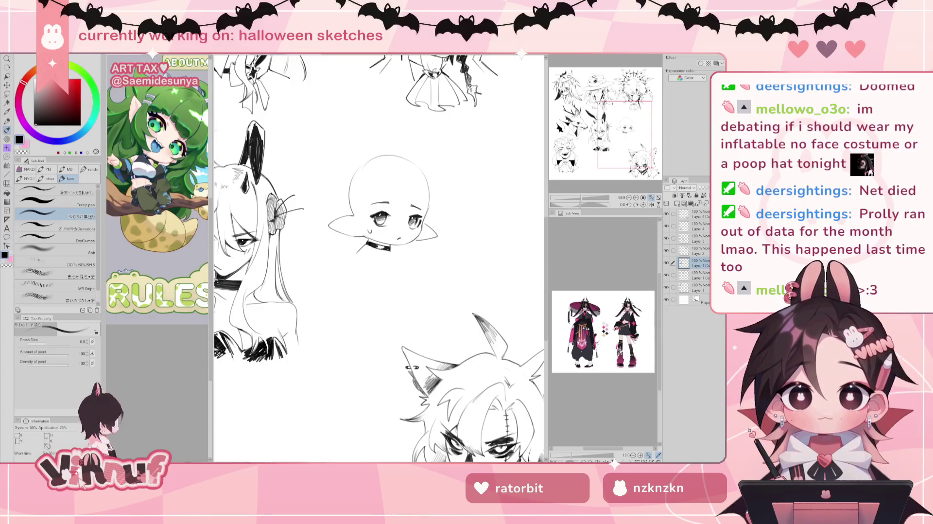
pyautogui.moveTo(369, 242); pyautogui.dragTo(373, 246)
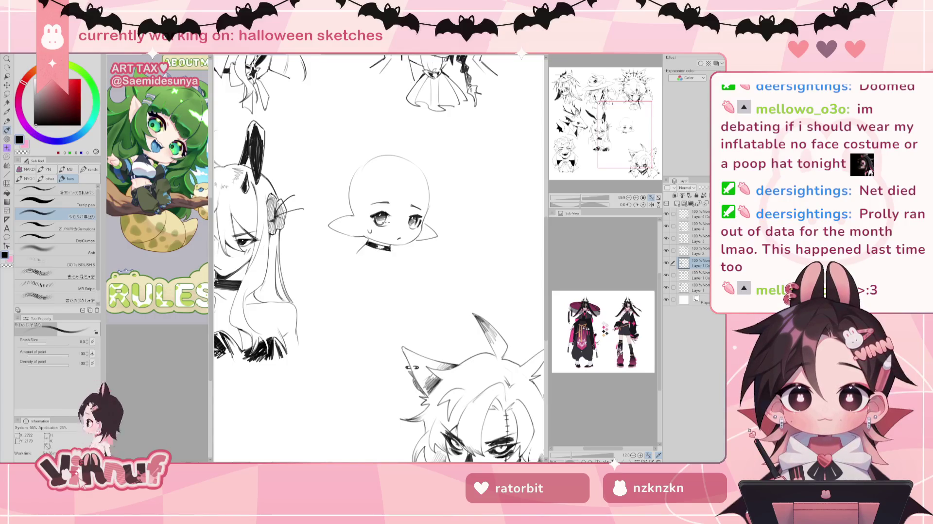
# Step: Try small curves below the choker, undo them, and darken the collar's left end
pyautogui.moveTo(365, 259); pyautogui.dragTo(394, 252)
pyautogui.hotkey('ctrl', 'z')
pyautogui.hotkey('ctrl', 'z')
pyautogui.hotkey('ctrl', 'z')
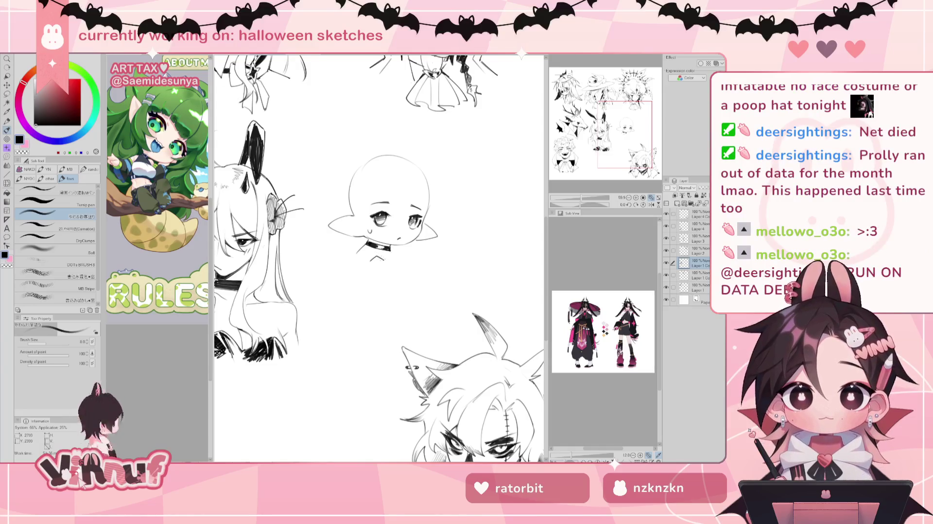
pyautogui.moveTo(369, 260); pyautogui.dragTo(397, 259)
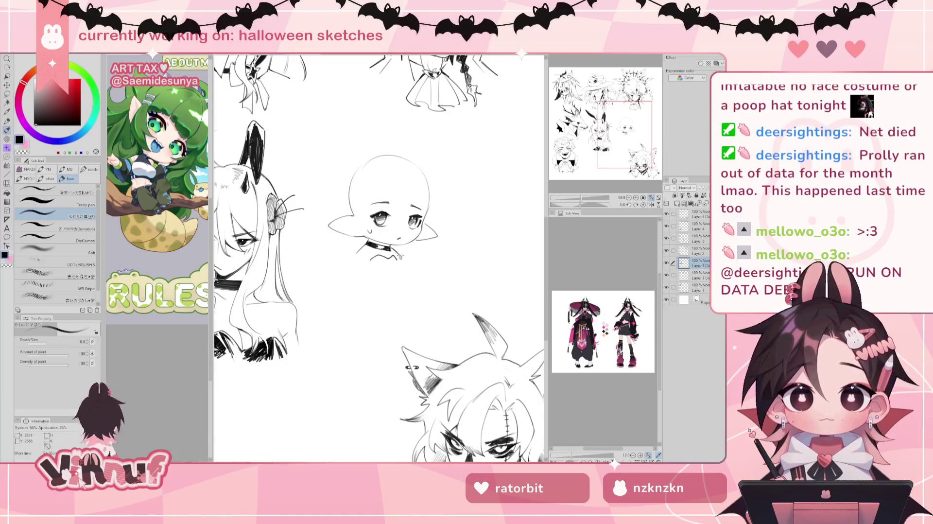
pyautogui.hotkey('ctrl', 'z')
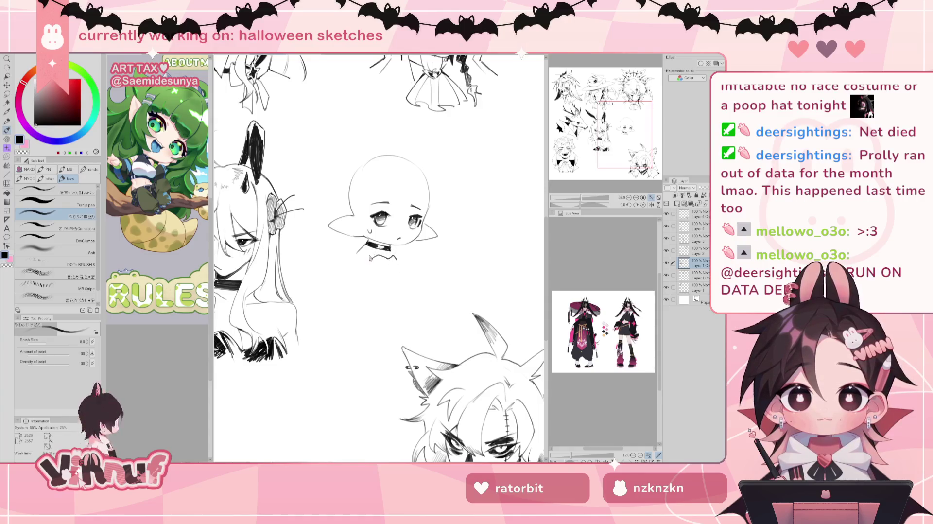
pyautogui.hotkey('ctrl', 'z')
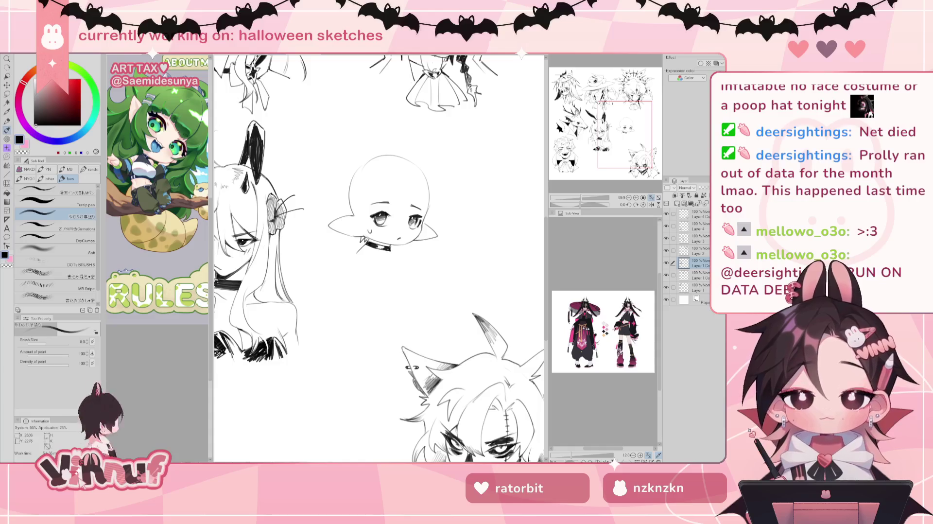
pyautogui.moveTo(367, 235); pyautogui.dragTo(361, 244)
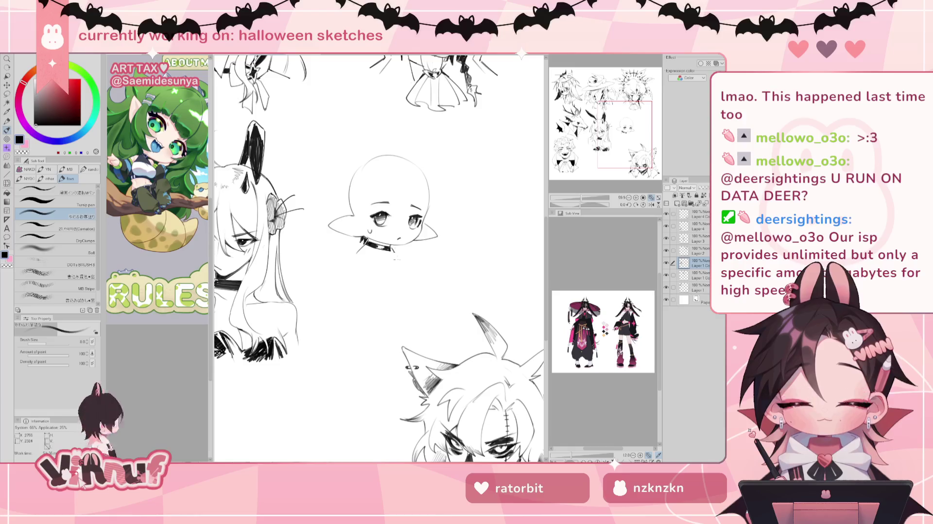
# Step: Draw the chibi's right shoulder line out from the collar
pyautogui.moveTo(391, 249)
pyautogui.mouseDown()
pyautogui.moveTo(401, 261)
pyautogui.moveTo(347, 268)
pyautogui.mouseUp()
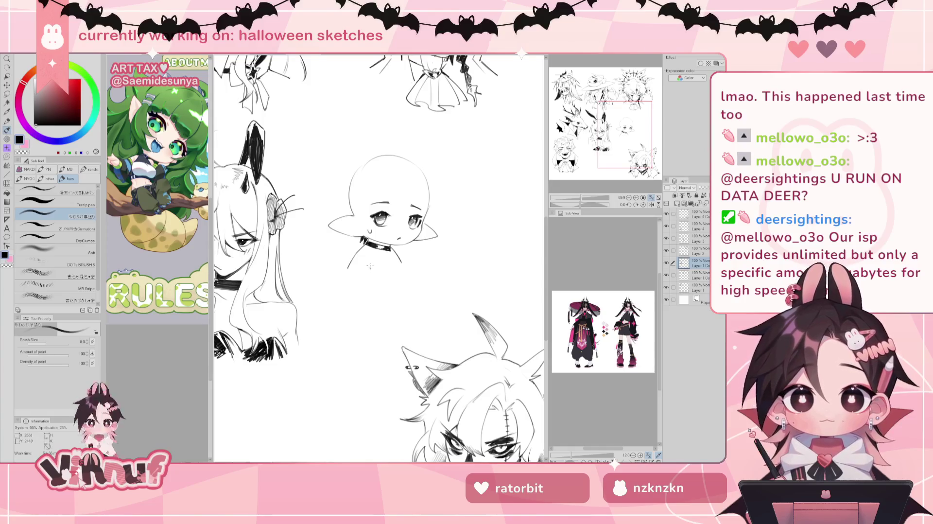
pyautogui.moveTo(369, 265); pyautogui.dragTo(401, 266)
pyautogui.hotkey('ctrl', 'z')
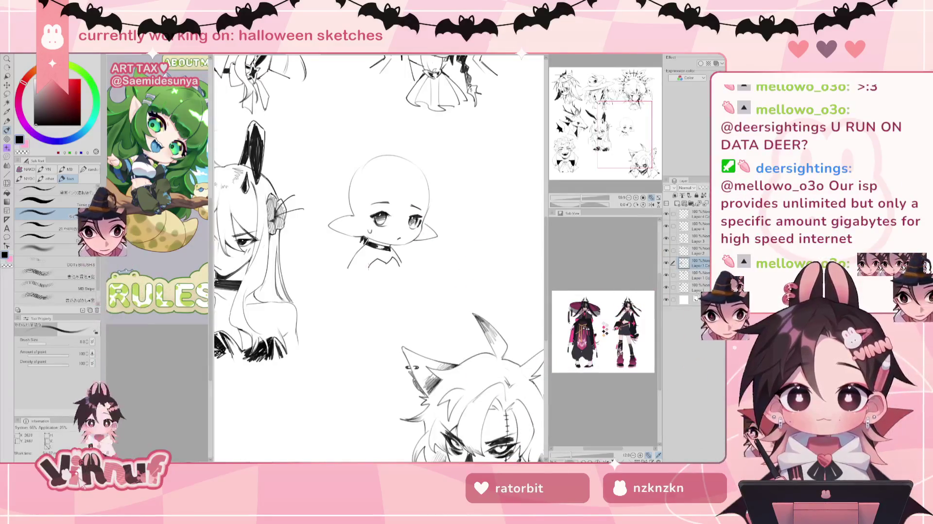
# Step: Sketch a small pendant under the collar, then reinforce the head's left outline and add a sweat drop
pyautogui.moveTo(368, 266); pyautogui.dragTo(390, 271)
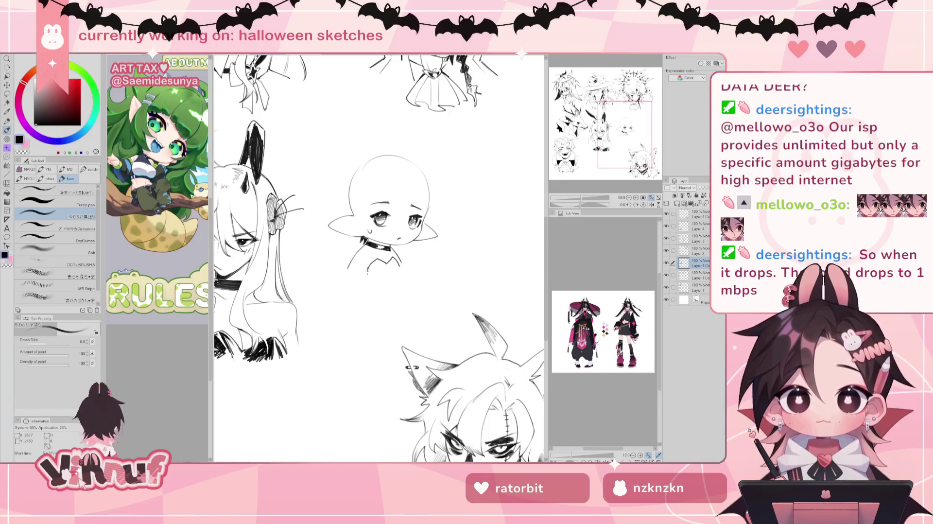
pyautogui.moveTo(368, 267); pyautogui.dragTo(384, 270)
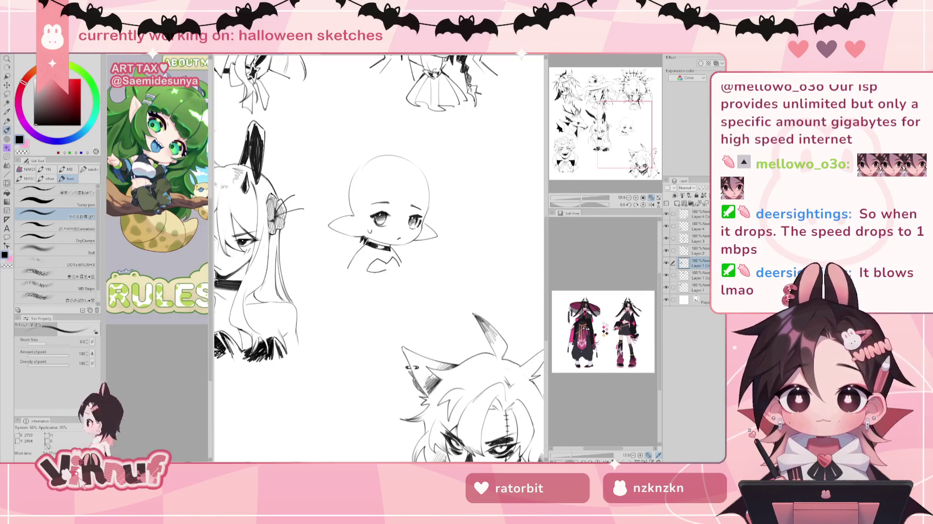
pyautogui.hotkey('ctrl', 'z')
pyautogui.moveTo(400, 268)
pyautogui.mouseDown()
pyautogui.moveTo(368, 270)
pyautogui.moveTo(374, 260)
pyautogui.moveTo(398, 260)
pyautogui.mouseUp()
pyautogui.hotkey('ctrl', 'z')
pyautogui.hotkey('ctrl', 'z')
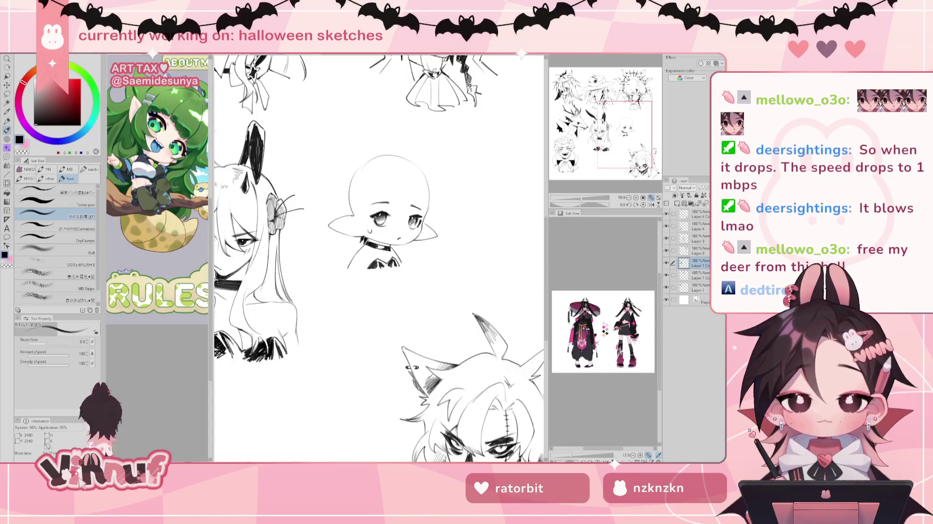
pyautogui.moveTo(352, 179); pyautogui.dragTo(348, 228)
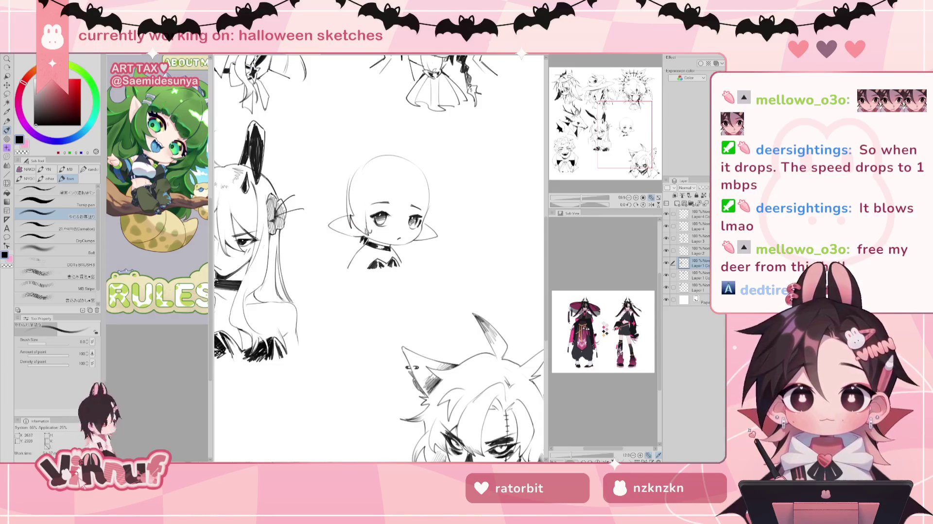
pyautogui.moveTo(365, 212); pyautogui.dragTo(363, 232)
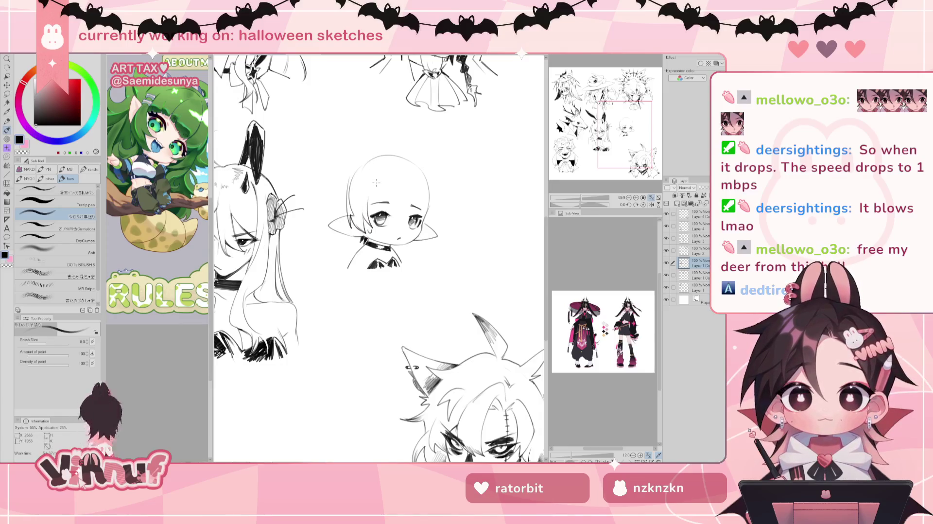
# Step: Erase the doubled left-side head line and ink short hair strokes inside the chibi head
pyautogui.press('e')
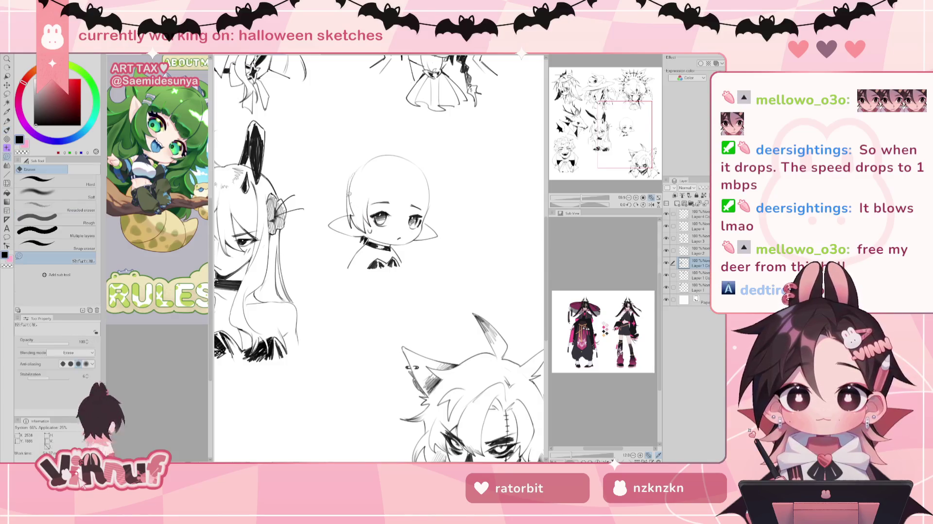
pyautogui.moveTo(354, 213)
pyautogui.mouseDown()
pyautogui.moveTo(349, 184)
pyautogui.moveTo(351, 224)
pyautogui.moveTo(364, 221)
pyautogui.mouseUp()
pyautogui.press('b')
pyautogui.moveTo(385, 177)
pyautogui.mouseDown()
pyautogui.moveTo(378, 187)
pyautogui.moveTo(395, 216)
pyautogui.mouseUp()
pyautogui.hotkey('ctrl', 'z')
pyautogui.hotkey('ctrl', 'z')
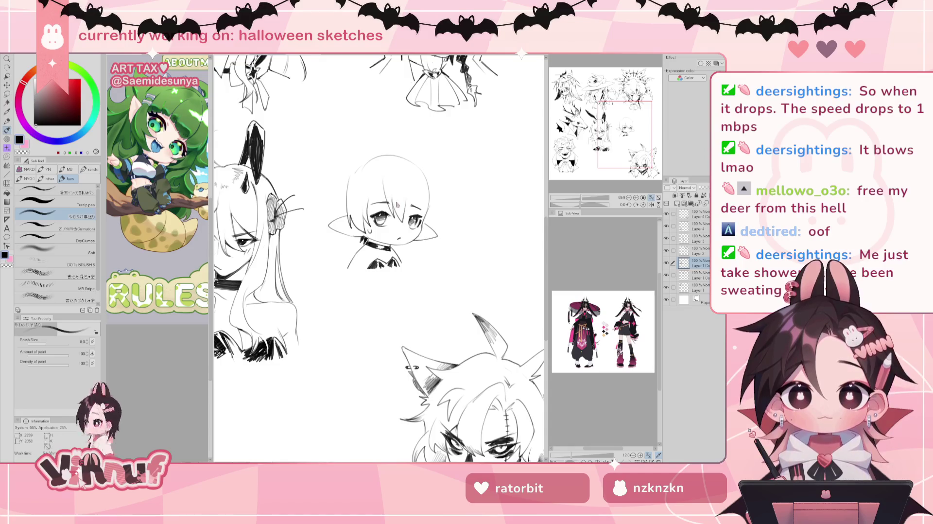
pyautogui.moveTo(394, 202); pyautogui.dragTo(402, 221)
pyautogui.moveTo(413, 190); pyautogui.dragTo(410, 219)
pyautogui.hotkey('ctrl', 'z')
pyautogui.hotkey('ctrl', 'z')
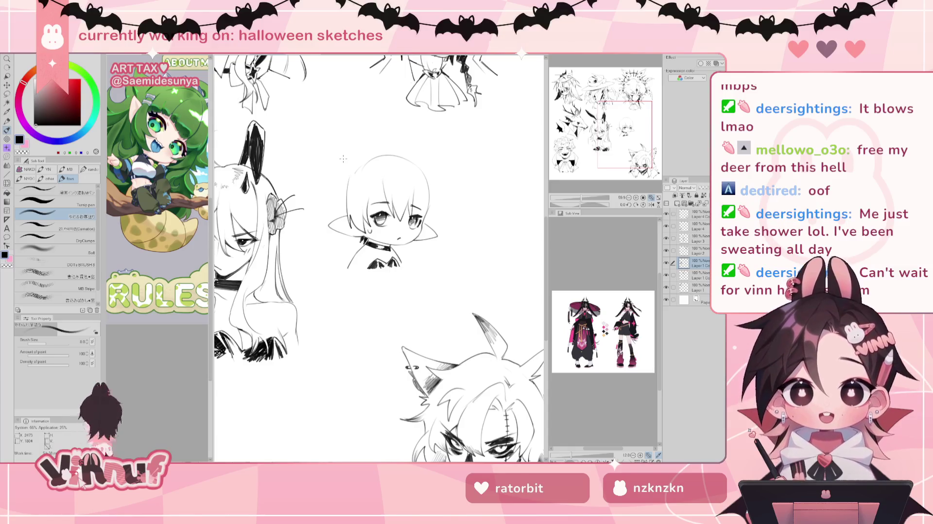
# Step: Redraw the top of the chibi's head as a smoother curve
pyautogui.moveTo(370, 156); pyautogui.dragTo(426, 165)
pyautogui.hotkey('ctrl', 'z')
pyautogui.hotkey('ctrl', 'z')
pyautogui.moveTo(378, 147)
pyautogui.mouseDown()
pyautogui.moveTo(429, 170)
pyautogui.moveTo(360, 155)
pyautogui.mouseUp()
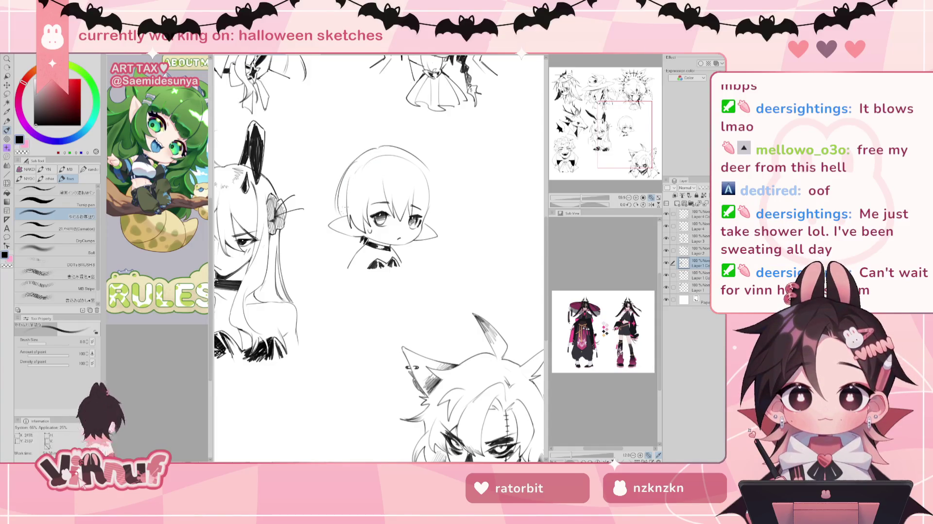
# Step: Redraw the chibi head's left outline over several attempts
pyautogui.moveTo(340, 165); pyautogui.dragTo(333, 214)
pyautogui.hotkey('ctrl', 'z')
pyautogui.moveTo(353, 157); pyautogui.dragTo(347, 214)
pyautogui.hotkey('ctrl', 'z')
pyautogui.moveTo(354, 156)
pyautogui.mouseDown()
pyautogui.moveTo(347, 214)
pyautogui.moveTo(336, 216)
pyautogui.mouseUp()
pyautogui.hotkey('ctrl', 'z')
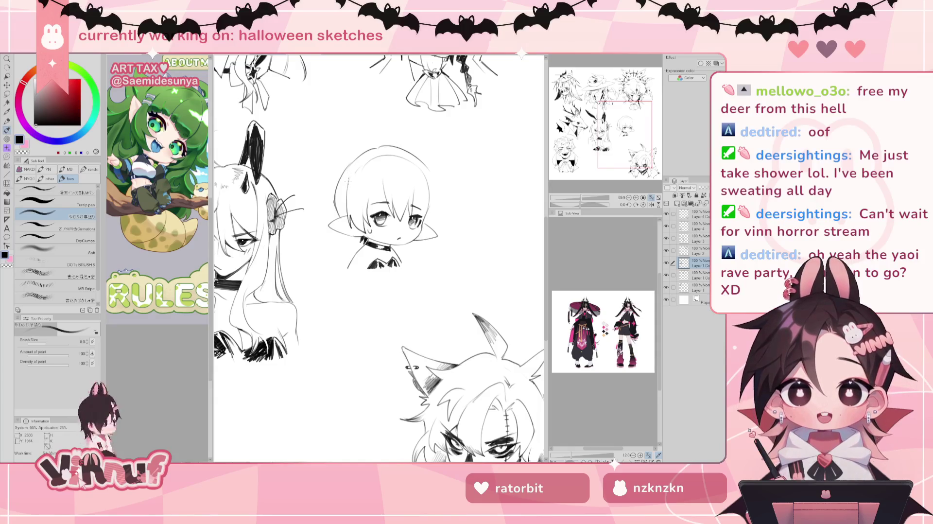
pyautogui.press('e')
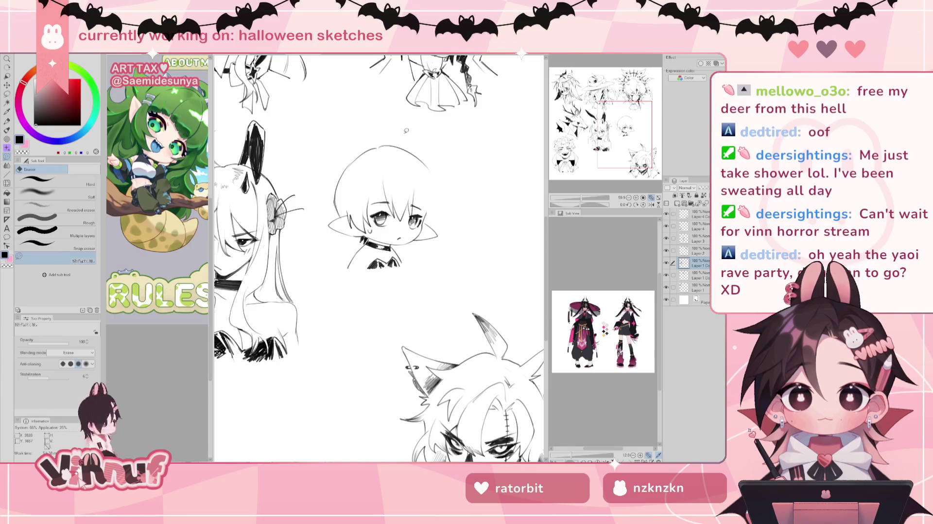
pyautogui.press('p')
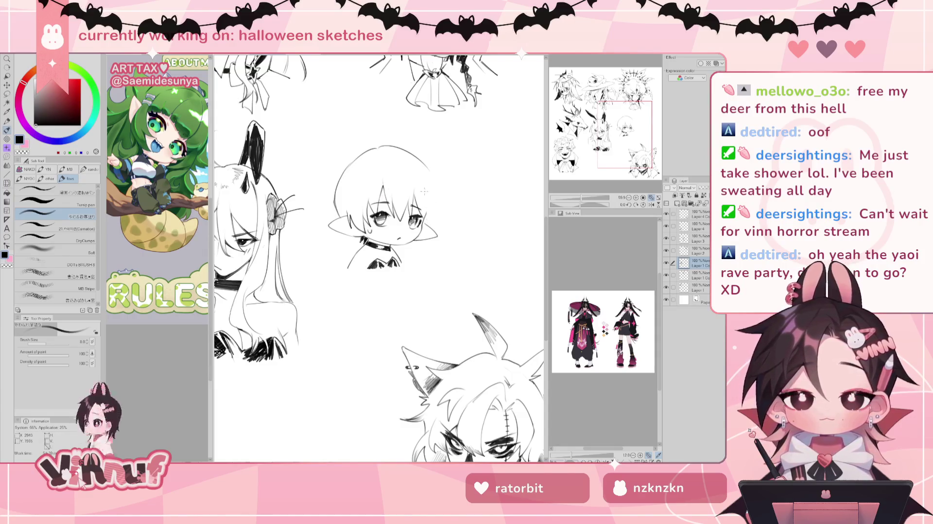
# Step: Ink the head's right outline and right cheek line, then mirror the view to check
pyautogui.moveTo(424, 176); pyautogui.dragTo(426, 218)
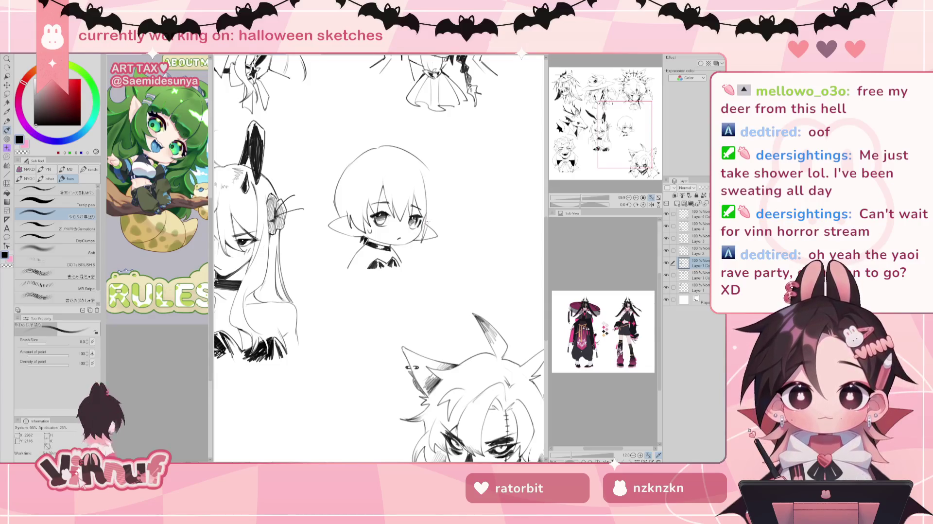
pyautogui.moveTo(421, 243); pyautogui.dragTo(426, 223)
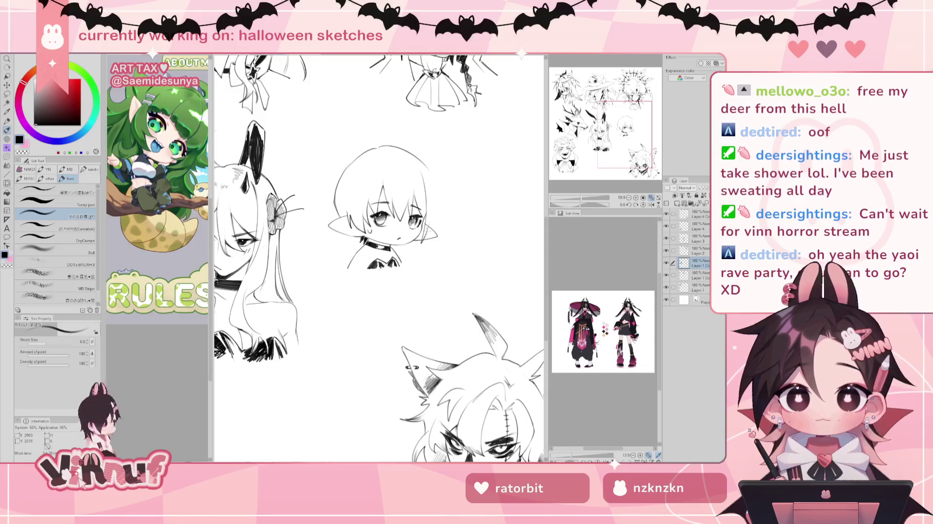
pyautogui.moveTo(422, 238); pyautogui.dragTo(428, 214)
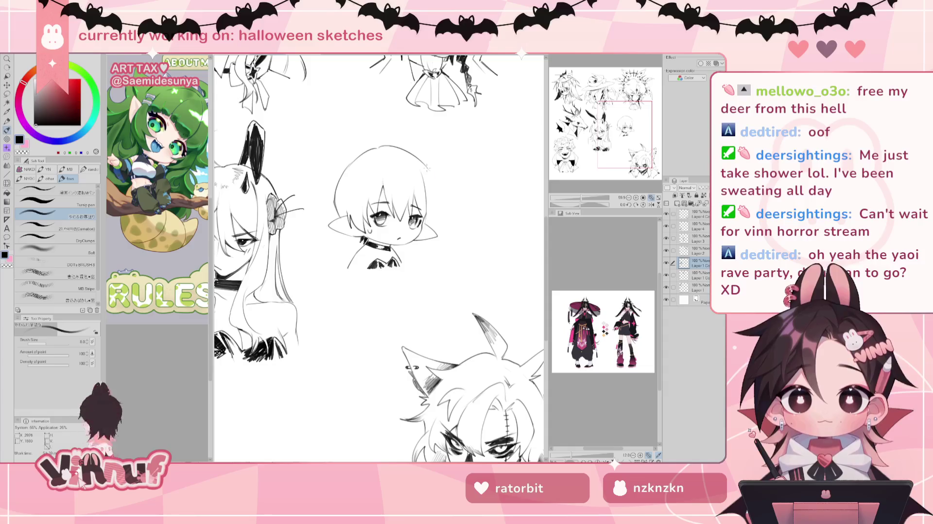
pyautogui.moveTo(427, 169); pyautogui.dragTo(437, 189)
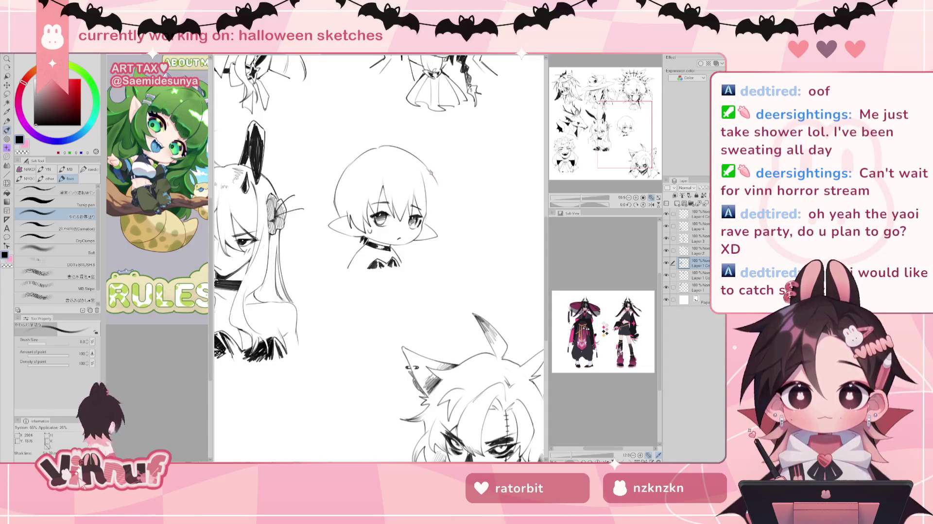
pyautogui.hotkey('ctrl', 'z')
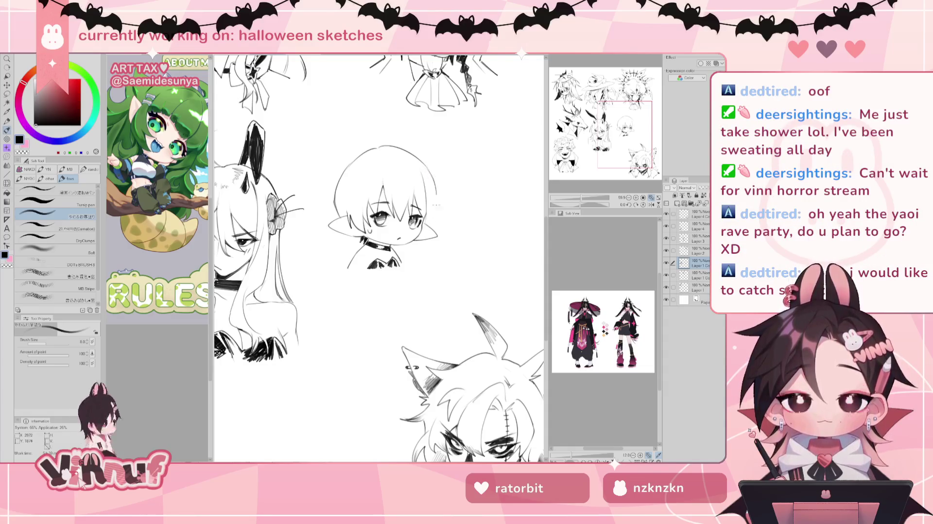
pyautogui.moveTo(427, 169); pyautogui.dragTo(440, 224)
pyautogui.hotkey('ctrl', 'z')
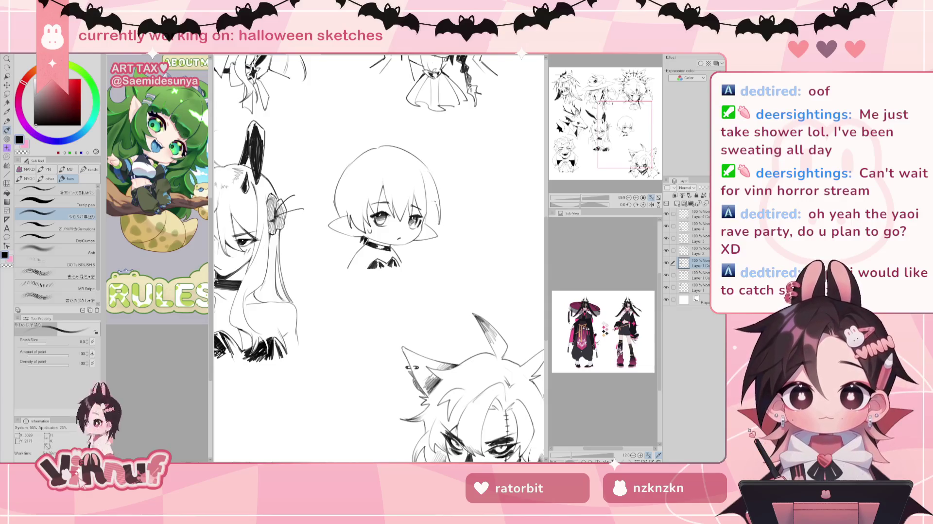
pyautogui.press('h')
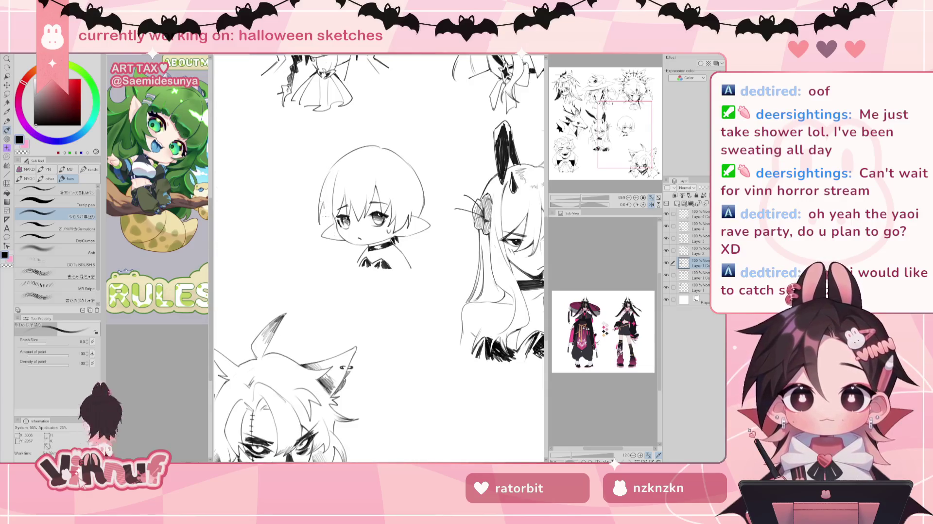
# Step: Add a right face-edge stroke, top-left hair hatching and a left-eye touch-up, checking it mirrored
pyautogui.press('h')
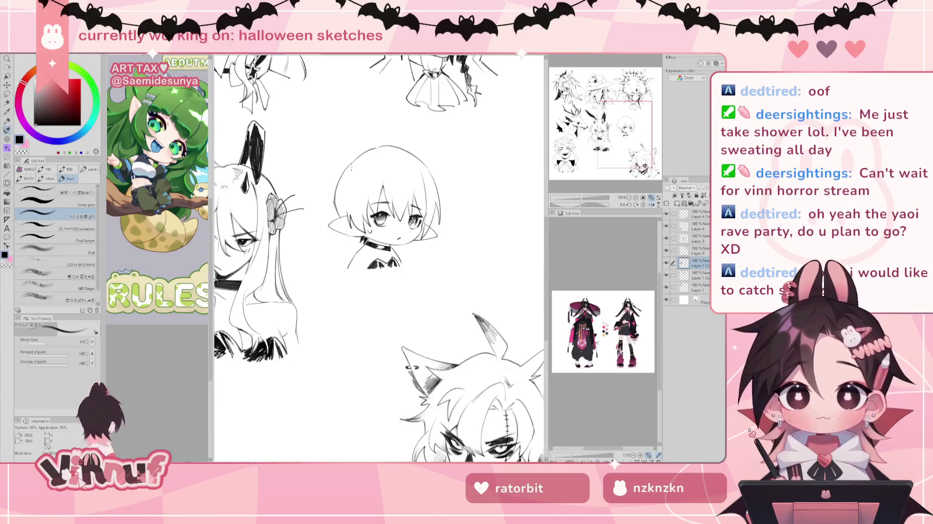
pyautogui.moveTo(428, 215); pyautogui.dragTo(425, 225)
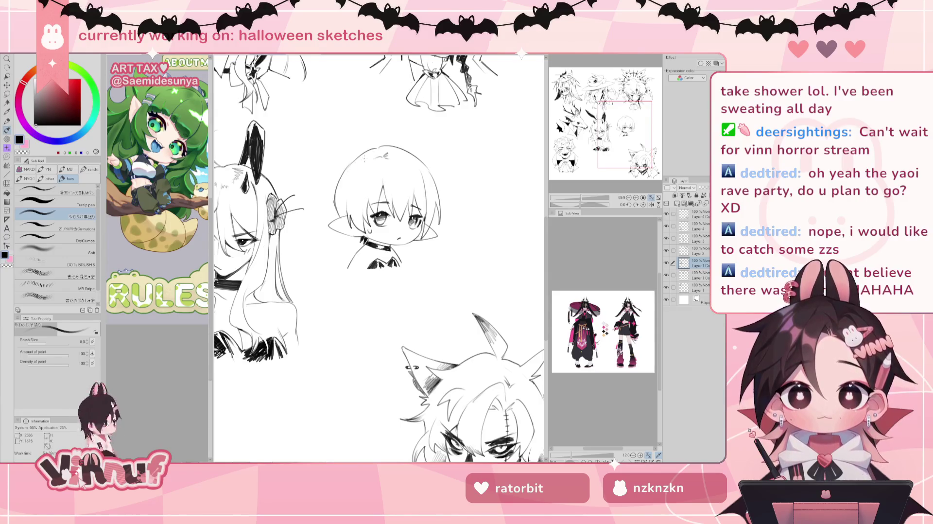
pyautogui.moveTo(361, 157); pyautogui.dragTo(361, 176)
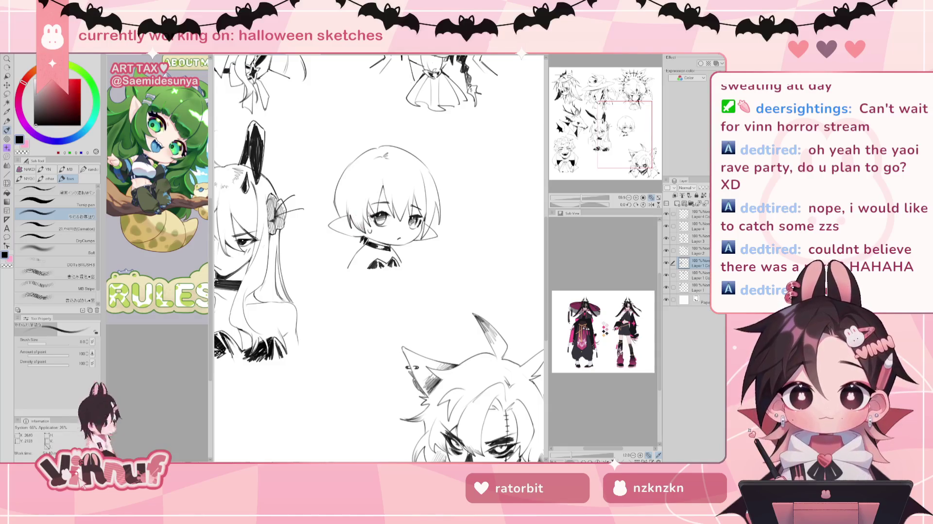
pyautogui.moveTo(377, 205)
pyautogui.mouseDown()
pyautogui.moveTo(373, 215)
pyautogui.moveTo(389, 213)
pyautogui.mouseUp()
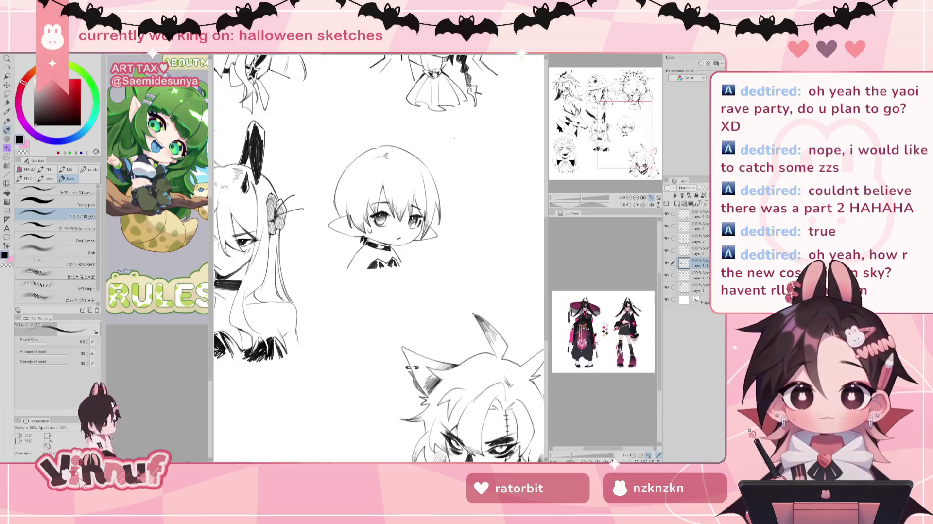
pyautogui.press('h')
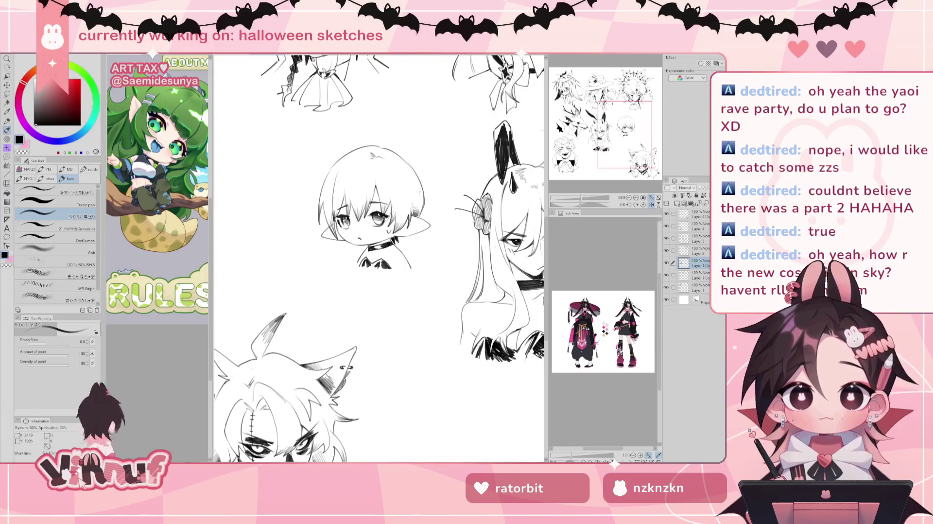
# Step: Darken the left hair outline on a 13° tilted view, then return the view upright and recentred
pyautogui.press('h')
pyautogui.moveTo(578, 208); pyautogui.dragTo(581, 207)
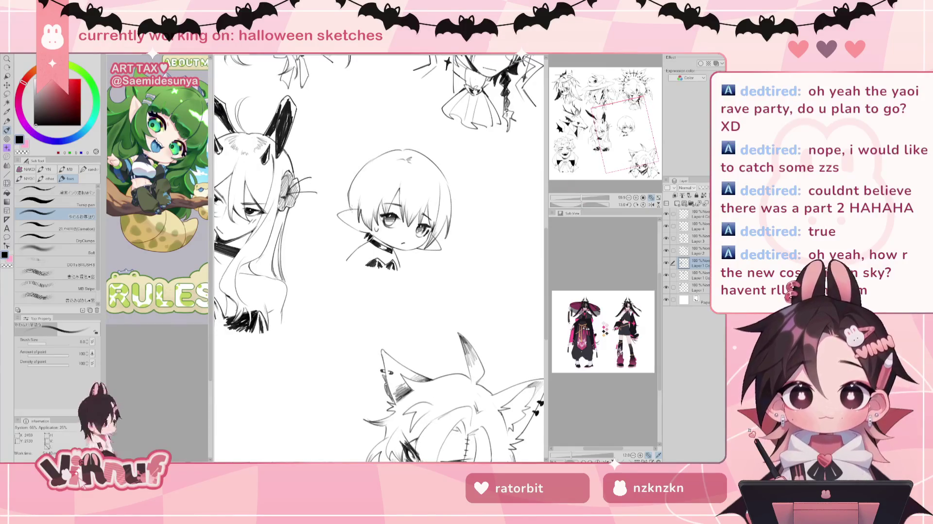
pyautogui.moveTo(352, 210); pyautogui.dragTo(350, 199)
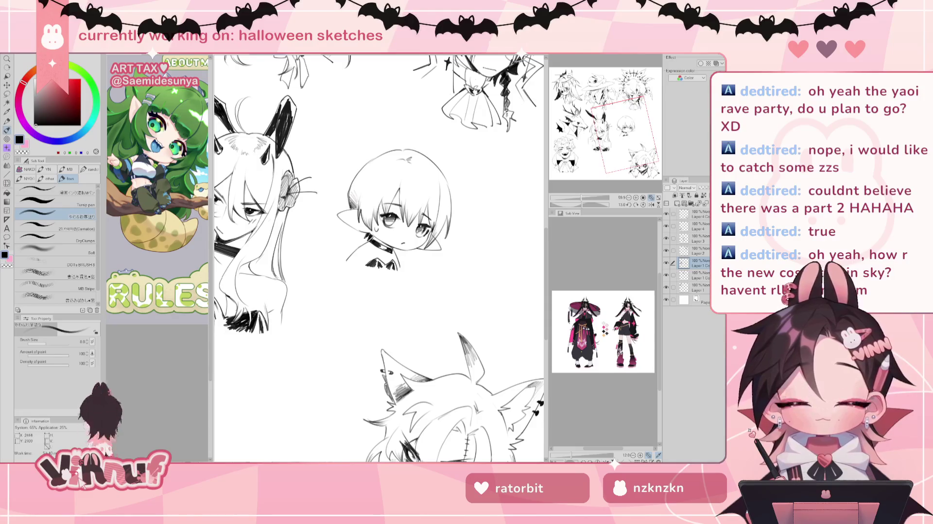
pyautogui.moveTo(360, 211); pyautogui.dragTo(355, 201)
pyautogui.click(643, 204)
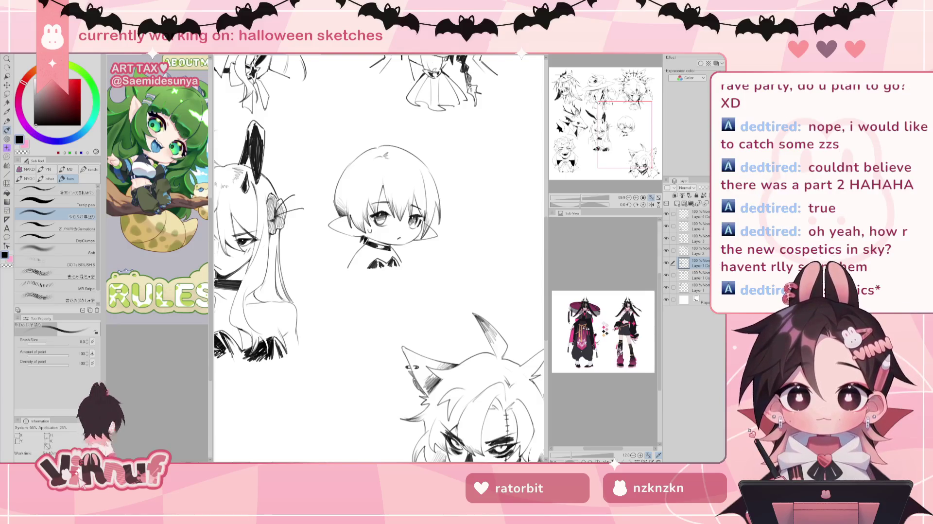
pyautogui.moveTo(612, 124); pyautogui.dragTo(613, 130)
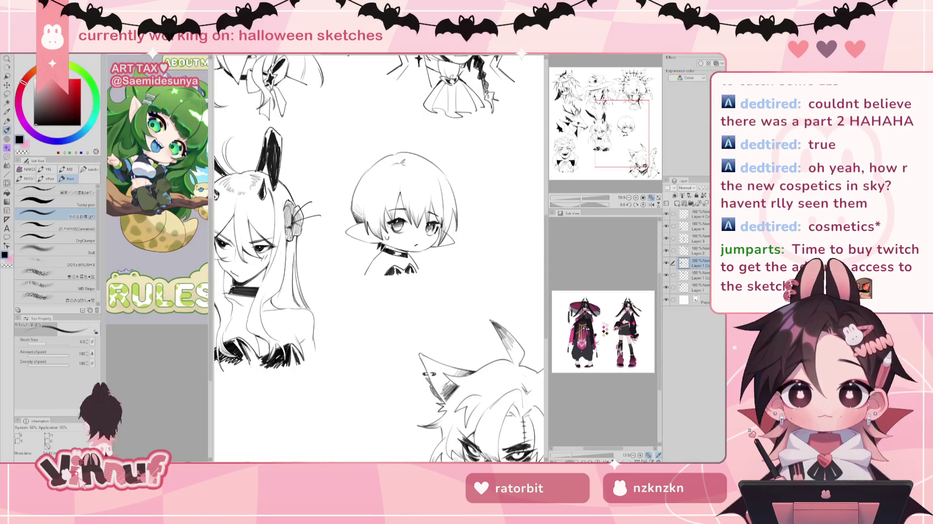
pyautogui.moveTo(388, 228); pyautogui.dragTo(379, 240)
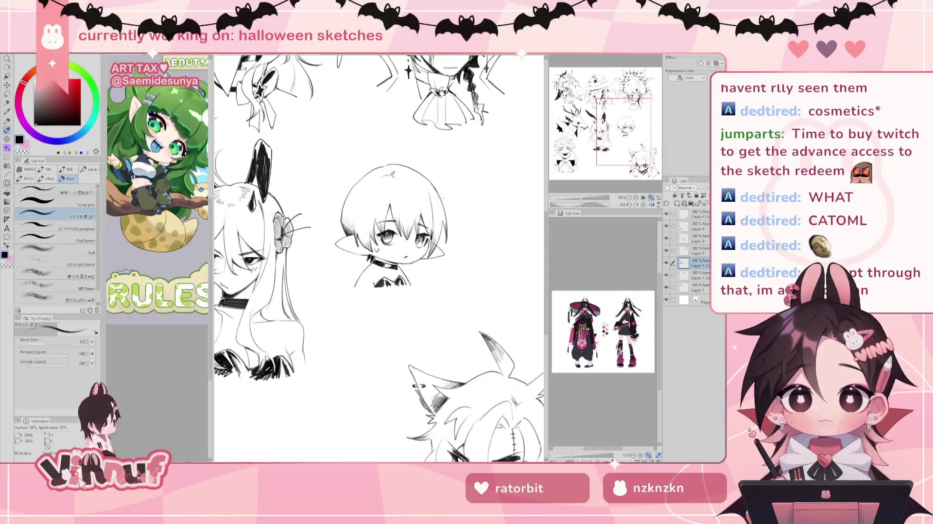
# Step: Try several hair strands above the chibi head, settling on a short curl on top
pyautogui.press('h')
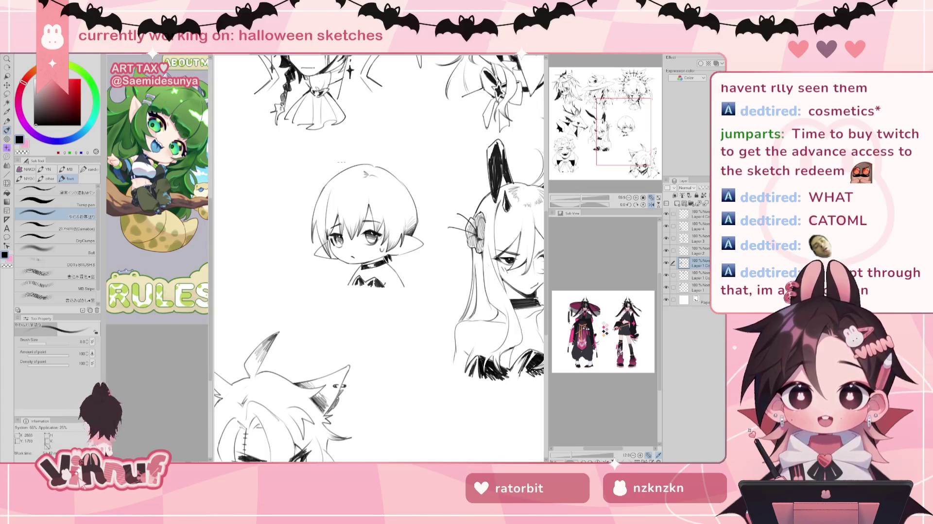
pyautogui.press('h')
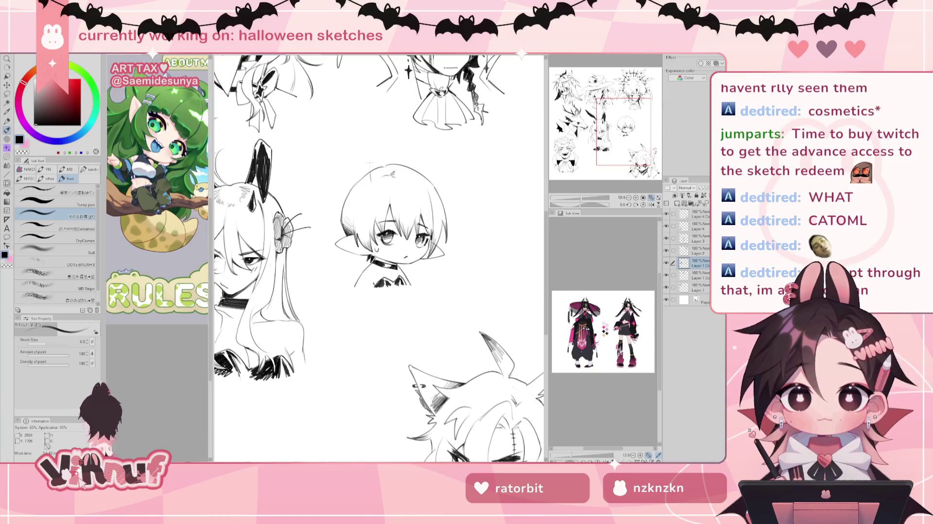
pyautogui.moveTo(365, 154)
pyautogui.mouseDown()
pyautogui.moveTo(369, 184)
pyautogui.moveTo(363, 122)
pyautogui.moveTo(379, 116)
pyautogui.moveTo(373, 181)
pyautogui.moveTo(378, 105)
pyautogui.moveTo(375, 161)
pyautogui.moveTo(362, 122)
pyautogui.mouseUp()
pyautogui.hotkey('ctrl', 'z')
pyautogui.hotkey('ctrl', 'z')
pyautogui.hotkey('ctrl', 'z')
pyautogui.hotkey('ctrl', 'z')
pyautogui.hotkey('ctrl', 'z')
pyautogui.hotkey('ctrl', 'z')
pyautogui.hotkey('ctrl', 'z')
pyautogui.hotkey('ctrl', 'z')
pyautogui.moveTo(366, 185)
pyautogui.mouseDown()
pyautogui.moveTo(359, 128)
pyautogui.moveTo(380, 141)
pyautogui.moveTo(375, 180)
pyautogui.mouseUp()
pyautogui.hotkey('ctrl', 'z')
pyautogui.hotkey('ctrl', 'z')
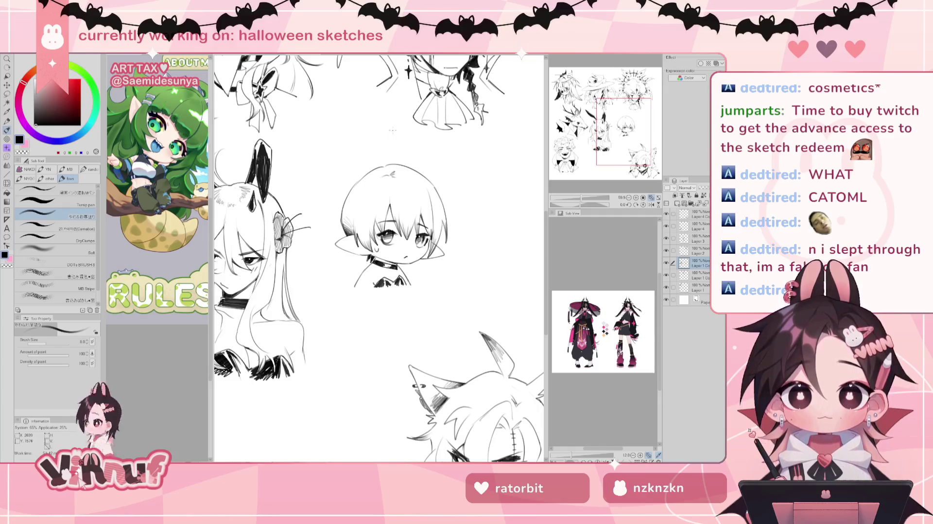
pyautogui.moveTo(368, 140); pyautogui.dragTo(355, 171)
pyautogui.hotkey('ctrl', 'z')
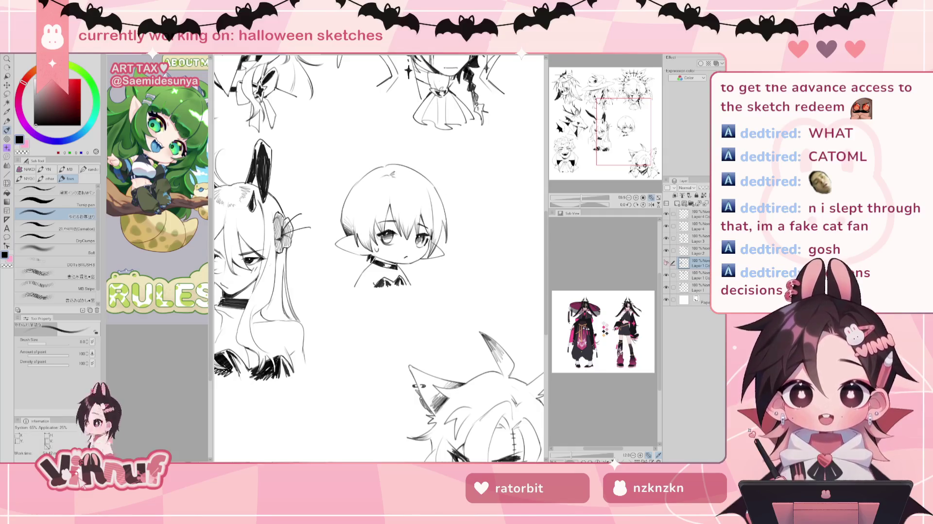
# Step: Lasso the chibi head, cut it out and paste it onto the top layer
pyautogui.press('m')
pyautogui.moveTo(315, 241); pyautogui.dragTo(378, 148)
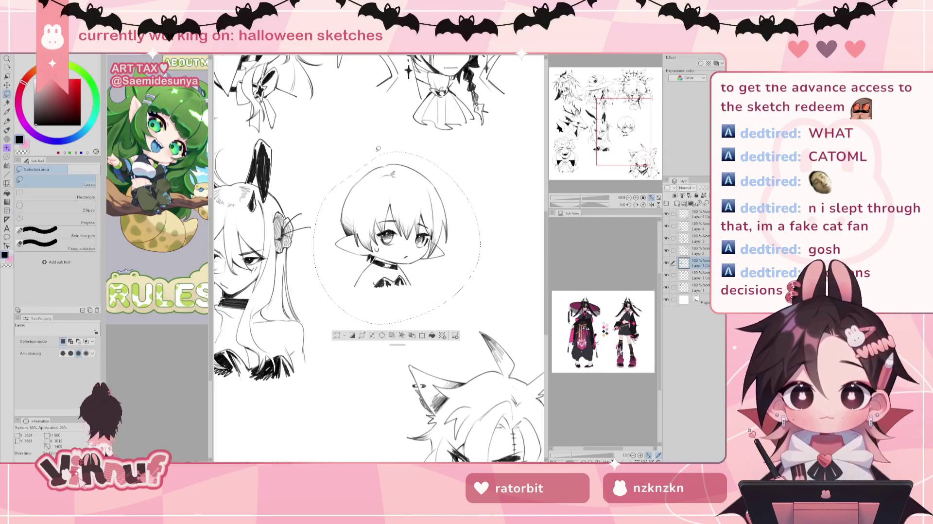
pyautogui.press('Delete')
pyautogui.click(696, 214)
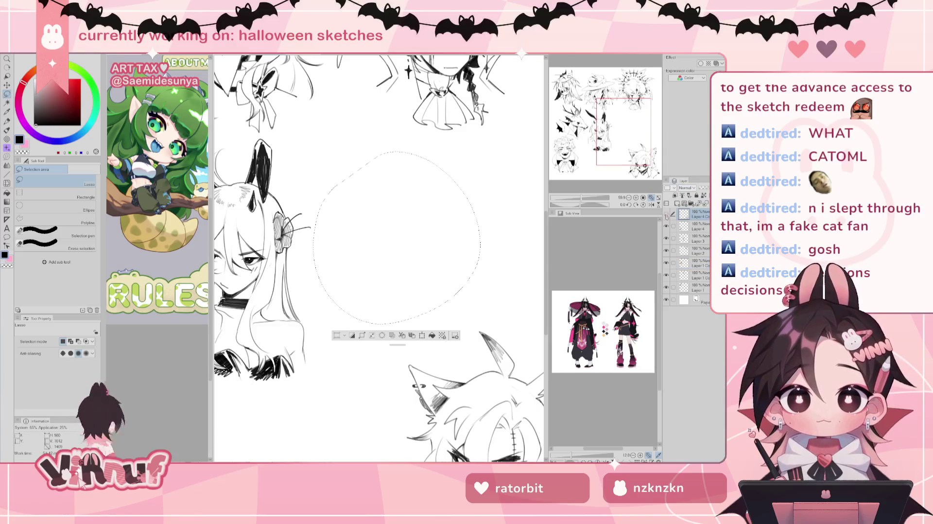
pyautogui.hotkey('ctrl', 'v')
pyautogui.hotkey('ctrl', 'd')
pyautogui.press('b')
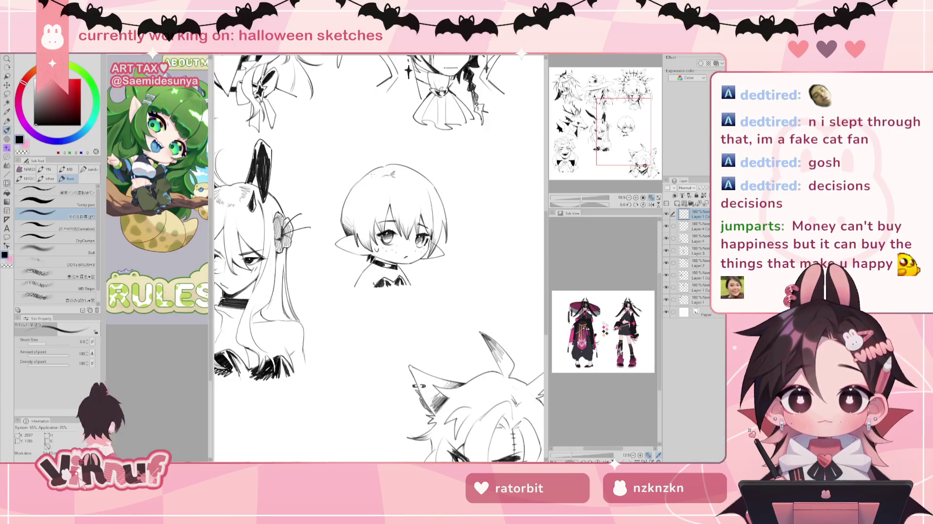
# Step: Set up Liquify with a greatly enlarged brush and recentre the view on the chibi head
pyautogui.press('j')
pyautogui.moveTo(322, 131); pyautogui.dragTo(419, 122)
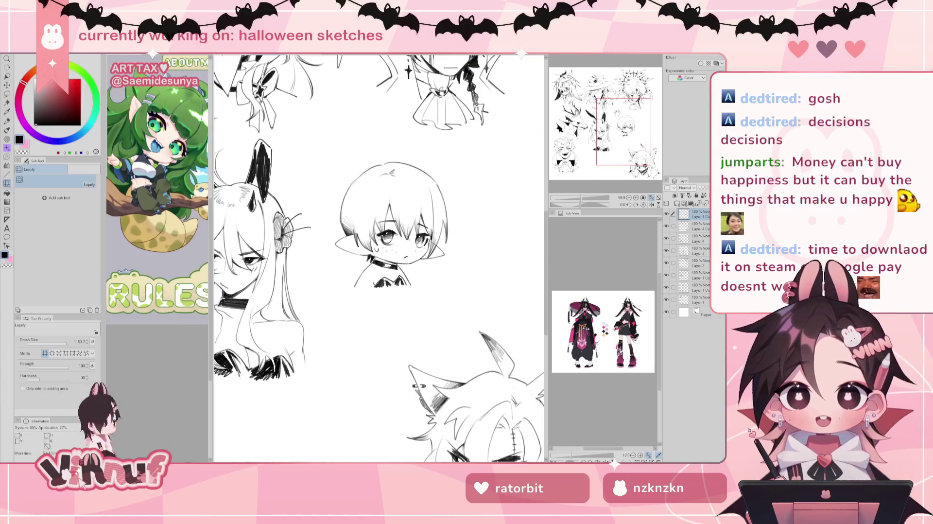
pyautogui.moveTo(616, 112); pyautogui.dragTo(621, 110)
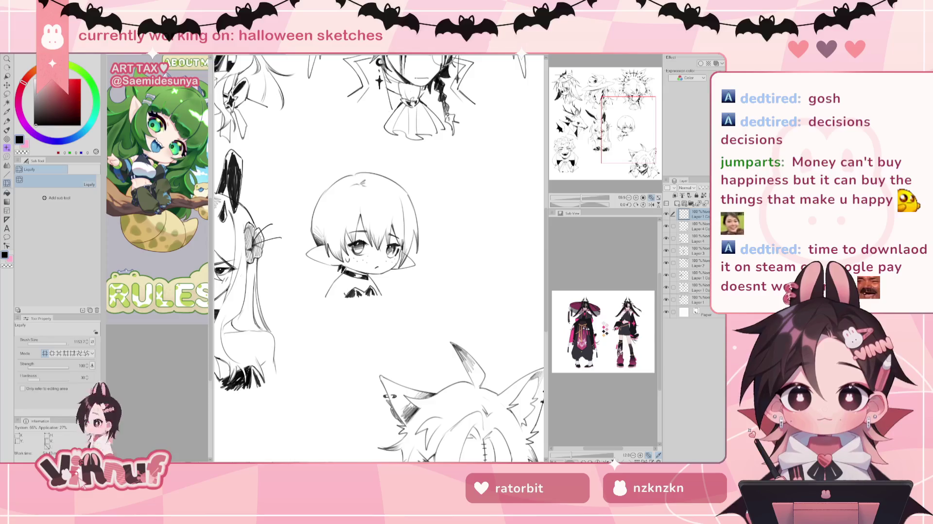
pyautogui.press('b')
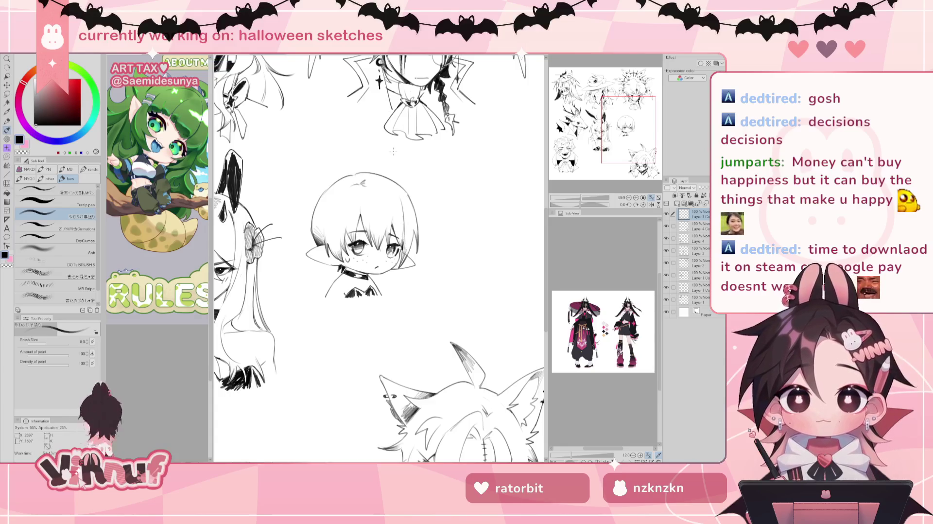
# Step: Draw and undo repeated trial bunny-ear strokes above the chibi head, leaving none
pyautogui.moveTo(373, 156)
pyautogui.mouseDown()
pyautogui.moveTo(365, 179)
pyautogui.moveTo(339, 128)
pyautogui.moveTo(352, 194)
pyautogui.mouseUp()
pyautogui.hotkey('ctrl', 'z')
pyautogui.hotkey('ctrl', 'z')
pyautogui.moveTo(339, 126); pyautogui.dragTo(354, 213)
pyautogui.hotkey('ctrl', 'z')
pyautogui.moveTo(339, 128); pyautogui.dragTo(346, 208)
pyautogui.hotkey('ctrl', 'z')
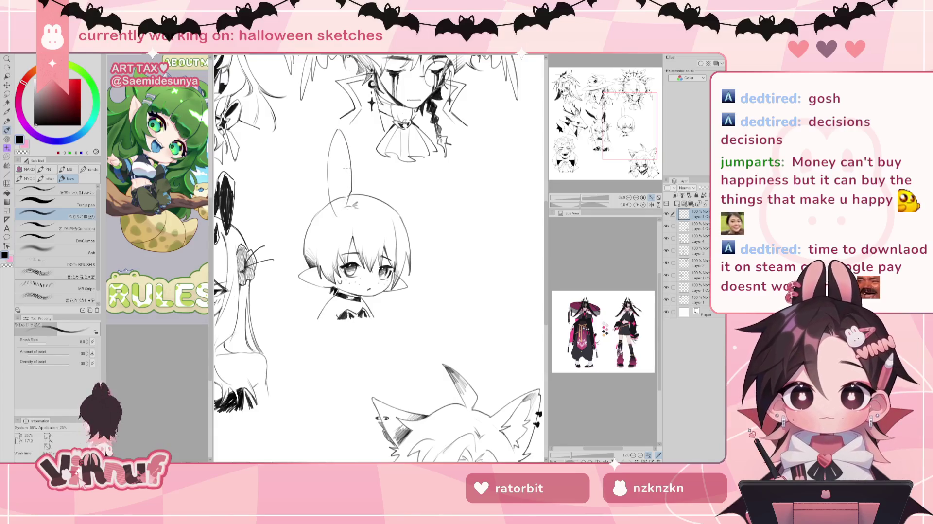
pyautogui.moveTo(340, 129)
pyautogui.mouseDown()
pyautogui.moveTo(351, 205)
pyautogui.moveTo(340, 222)
pyautogui.mouseUp()
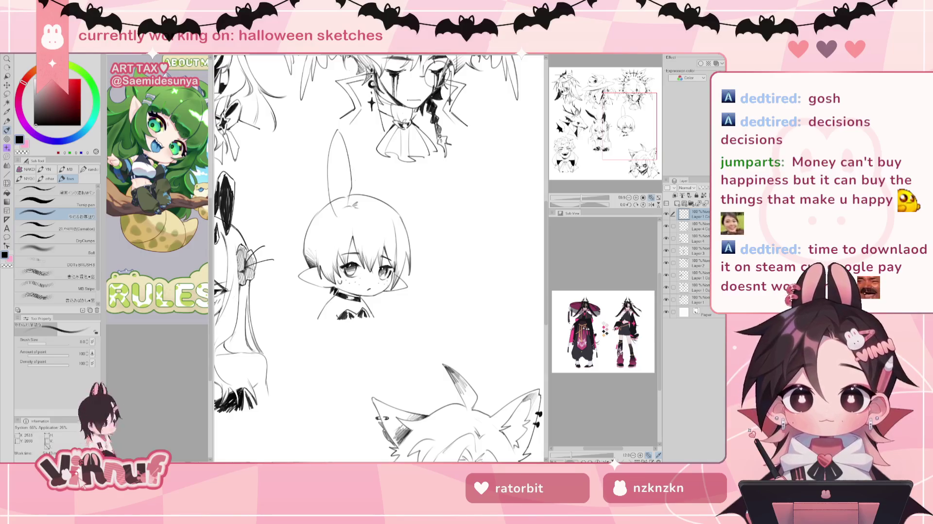
pyautogui.hotkey('ctrl', 'z')
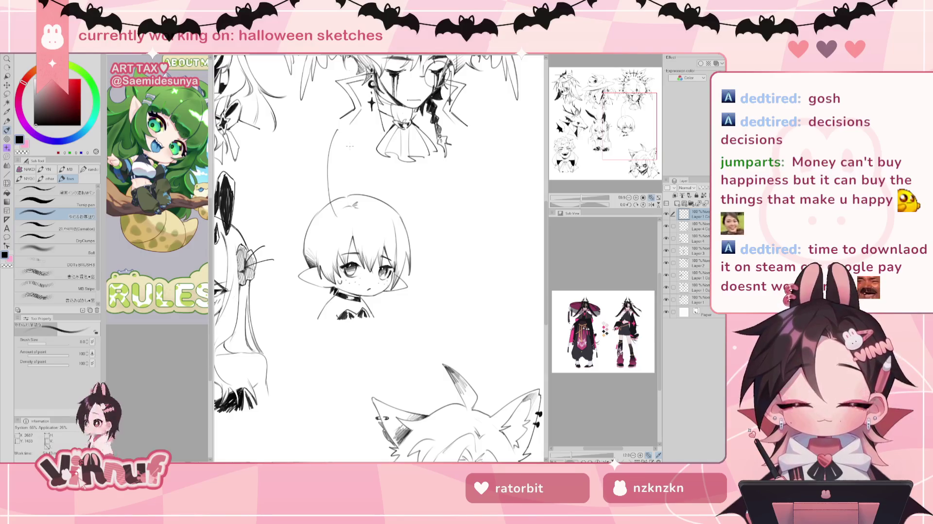
pyautogui.hotkey('ctrl', 'z')
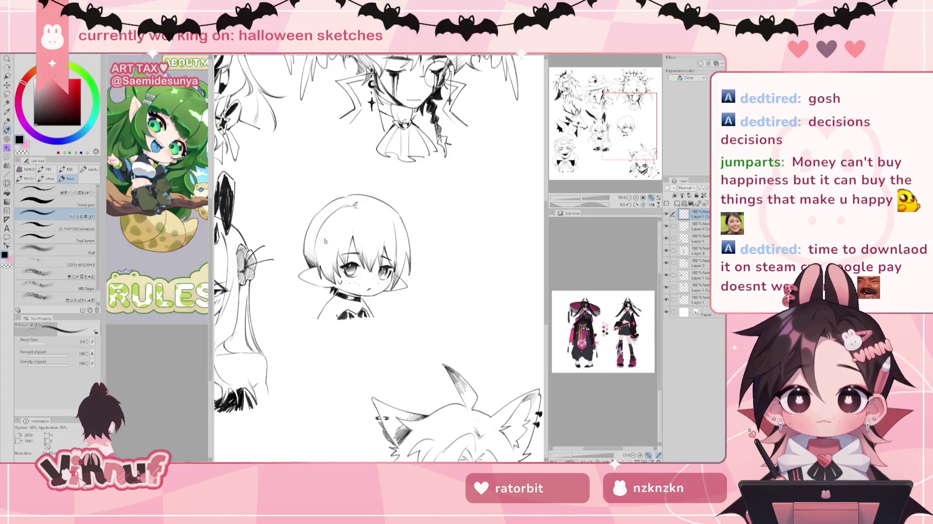
pyautogui.press('e')
pyautogui.press('b')
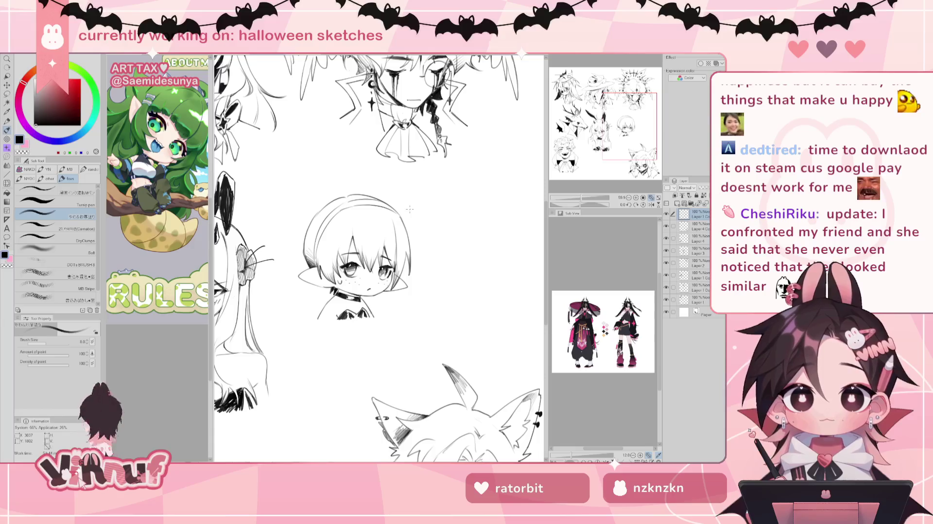
# Step: Extend the hair outline down to the right and erase faint sketch lines atop the hair
pyautogui.press('e')
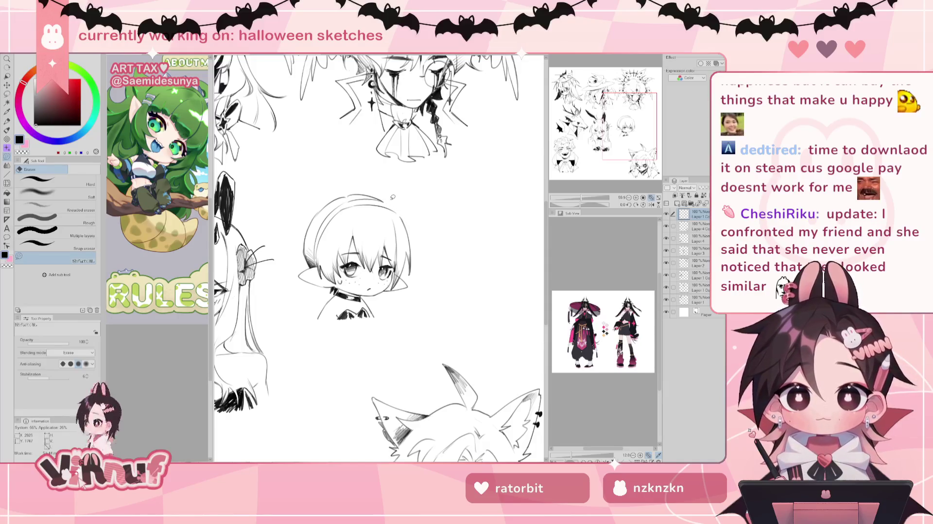
pyautogui.press('p')
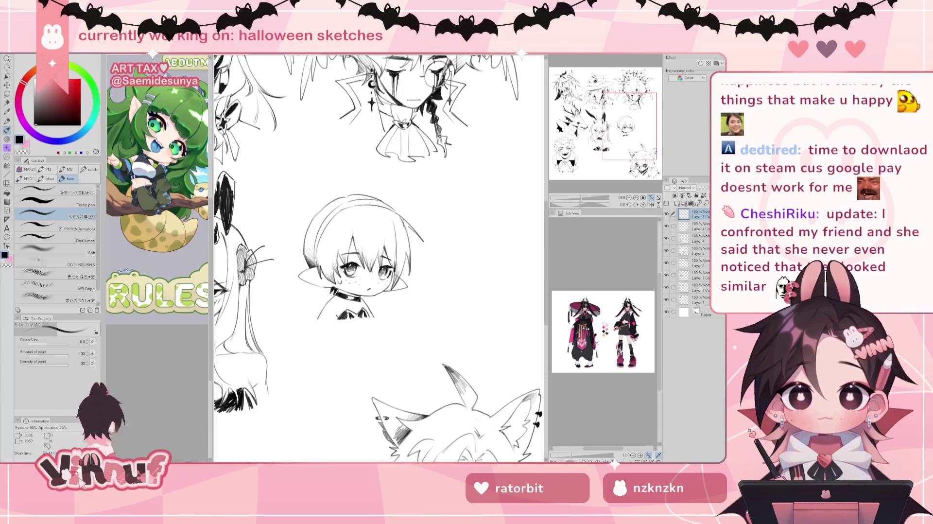
pyautogui.moveTo(399, 214); pyautogui.dragTo(421, 235)
pyautogui.hotkey('ctrl', 'z')
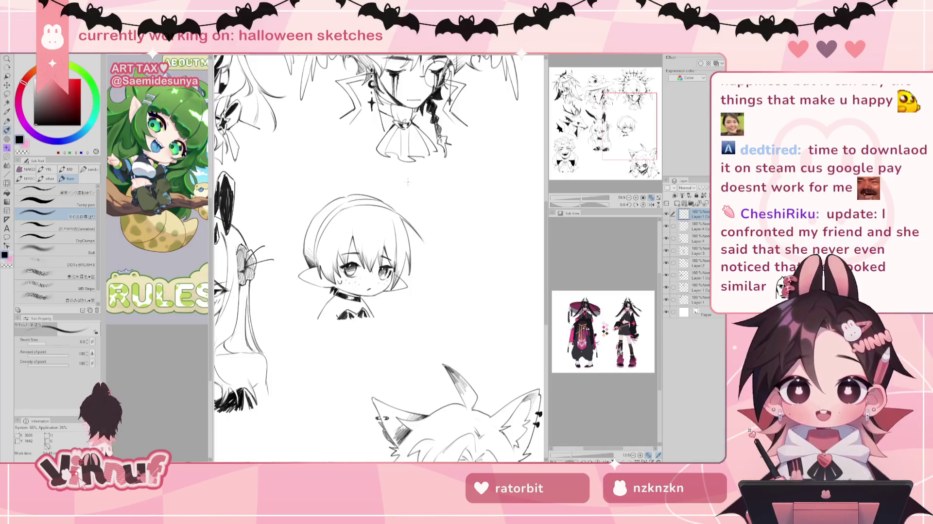
pyautogui.press('e')
pyautogui.moveTo(355, 204)
pyautogui.mouseDown()
pyautogui.moveTo(335, 211)
pyautogui.moveTo(314, 257)
pyautogui.mouseUp()
pyautogui.press('b')
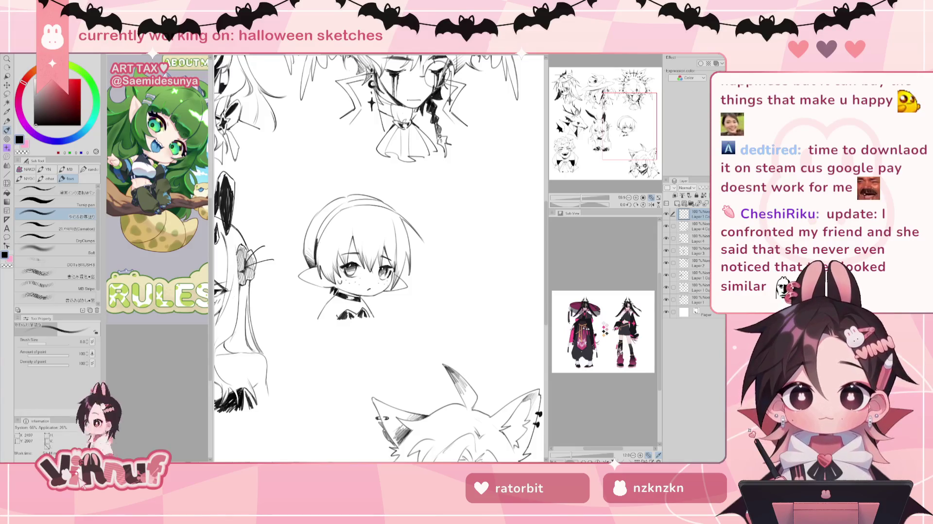
# Step: Darken and thicken the chibi's left hair edge on a rotated view, then reset rotation
pyautogui.moveTo(326, 216)
pyautogui.mouseDown()
pyautogui.moveTo(316, 244)
pyautogui.moveTo(337, 212)
pyautogui.mouseUp()
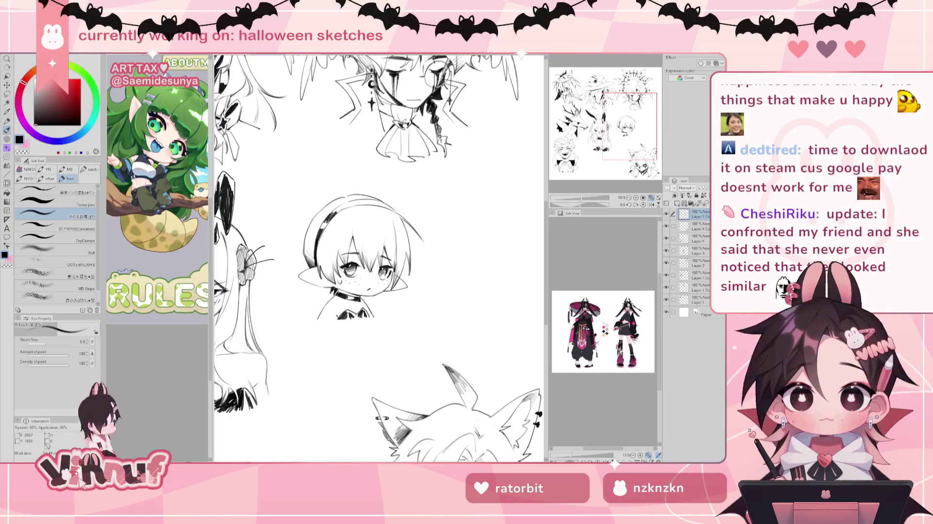
pyautogui.moveTo(580, 204); pyautogui.dragTo(567, 191)
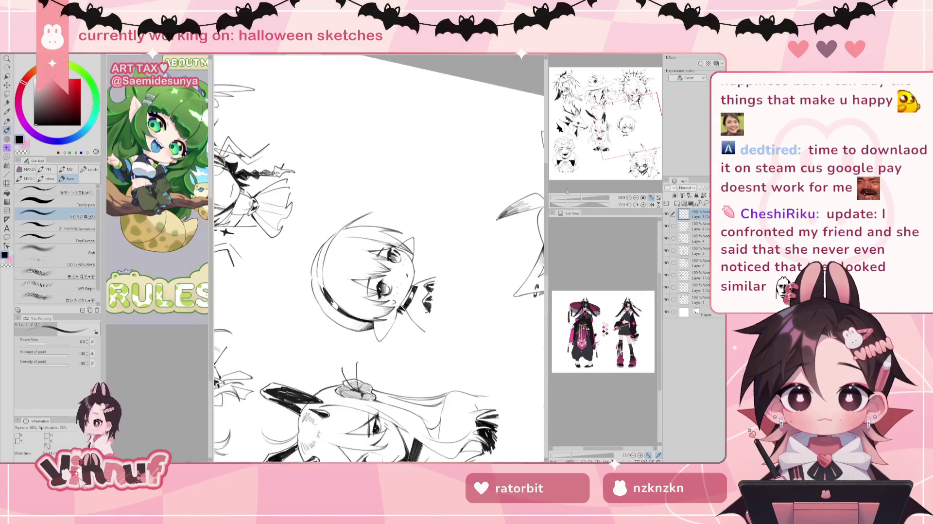
pyautogui.moveTo(328, 243); pyautogui.dragTo(321, 260)
pyautogui.moveTo(326, 247)
pyautogui.mouseDown()
pyautogui.moveTo(327, 294)
pyautogui.moveTo(315, 259)
pyautogui.moveTo(319, 276)
pyautogui.mouseUp()
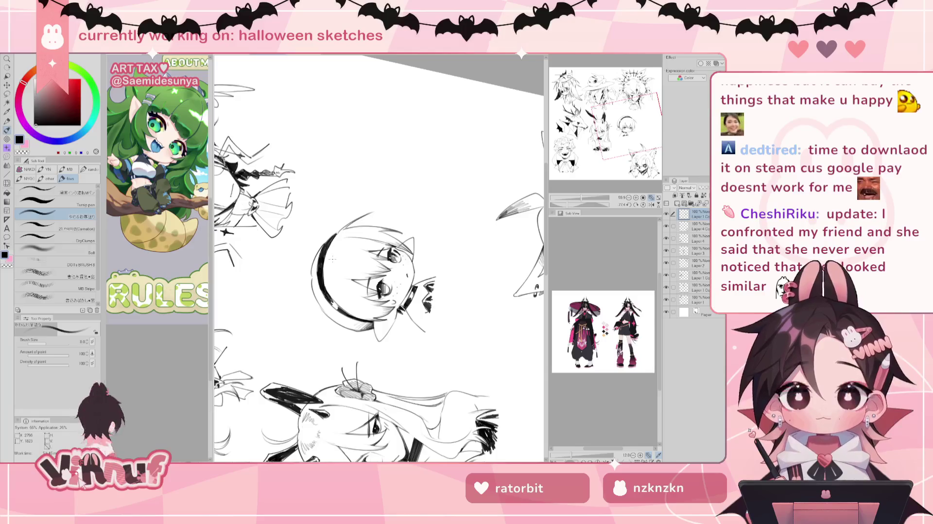
pyautogui.click(642, 205)
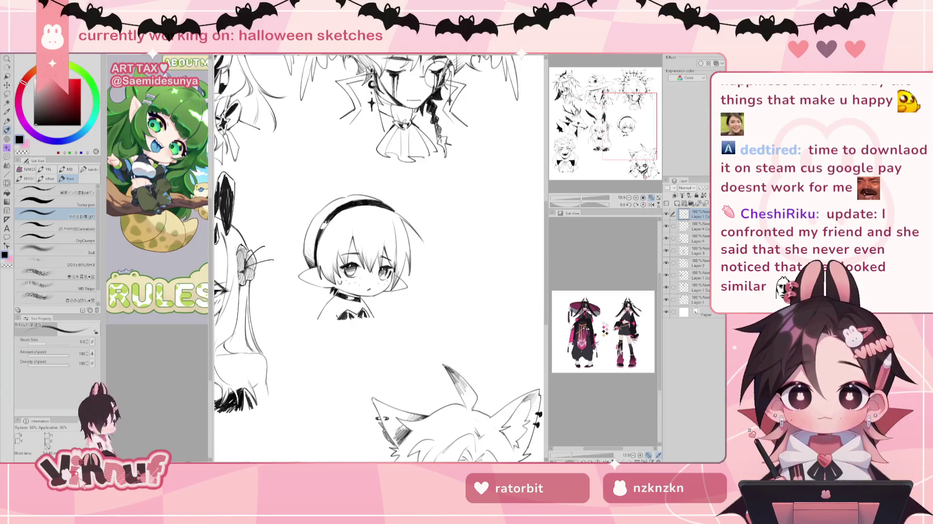
# Step: Thicken the left hair edge and draw two bunny ears curving up from the headband
pyautogui.moveTo(322, 233); pyautogui.dragTo(314, 254)
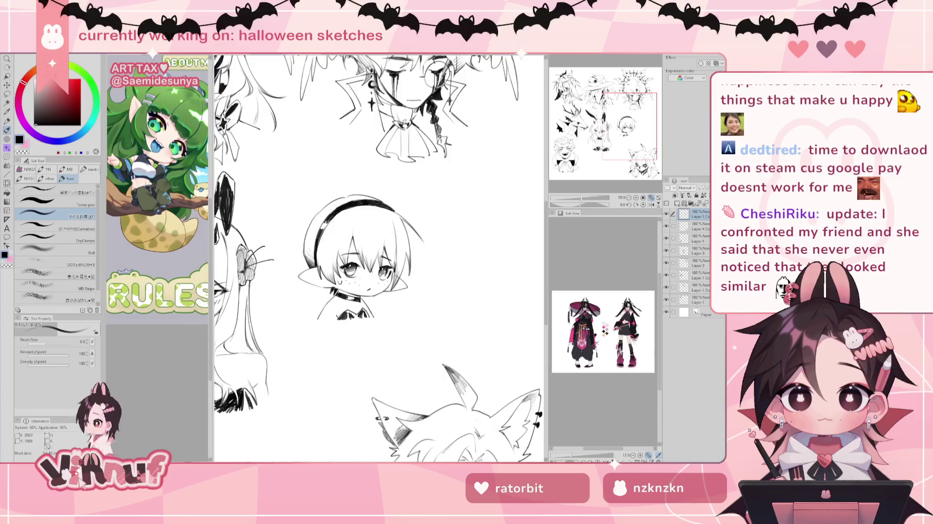
pyautogui.moveTo(332, 209); pyautogui.dragTo(346, 204)
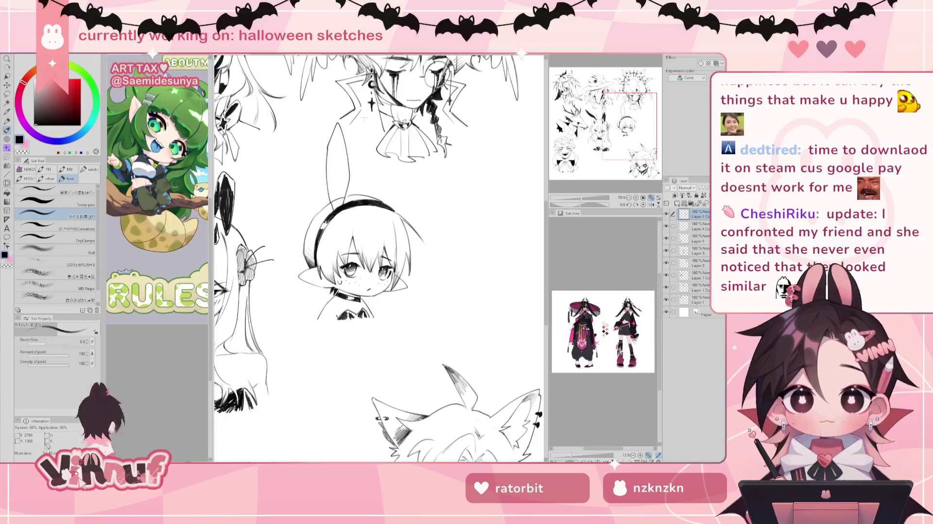
pyautogui.press('e')
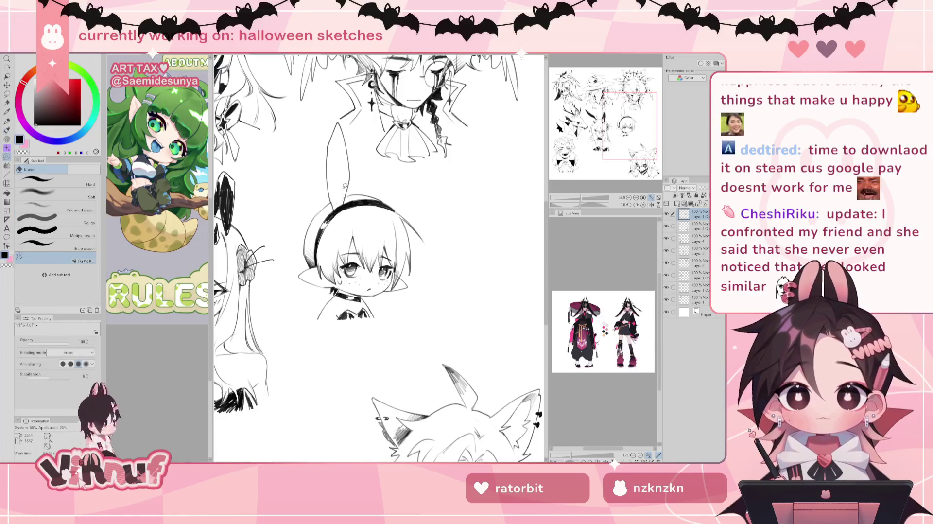
pyautogui.press('b')
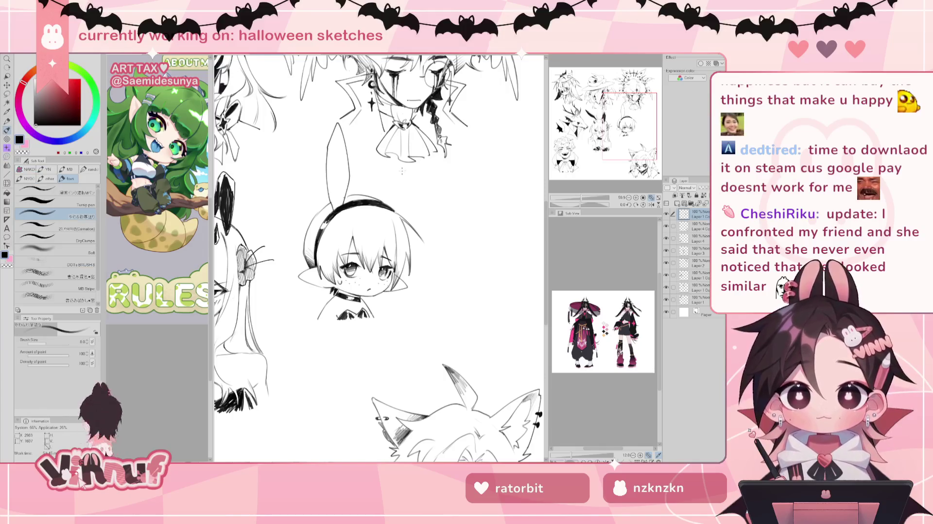
pyautogui.moveTo(372, 200); pyautogui.dragTo(444, 182)
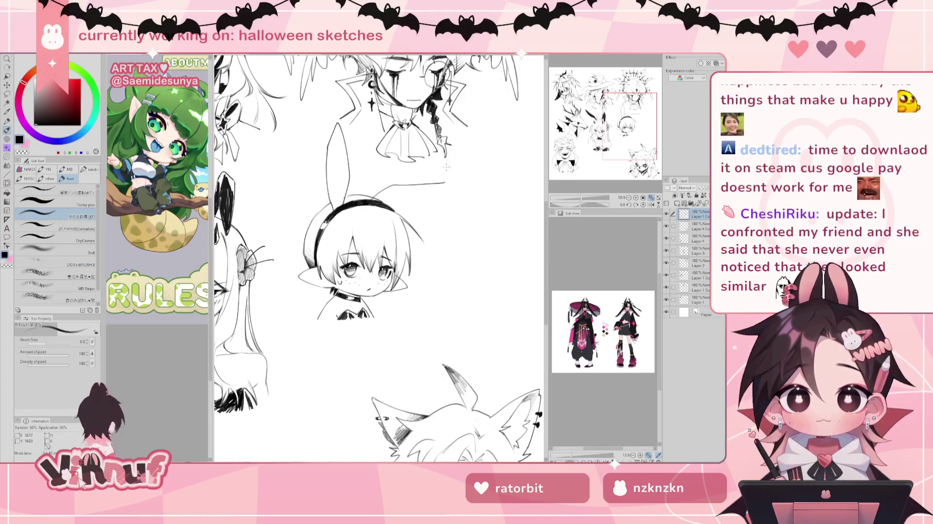
pyautogui.hotkey('ctrl', 'z')
pyautogui.moveTo(372, 200); pyautogui.dragTo(449, 174)
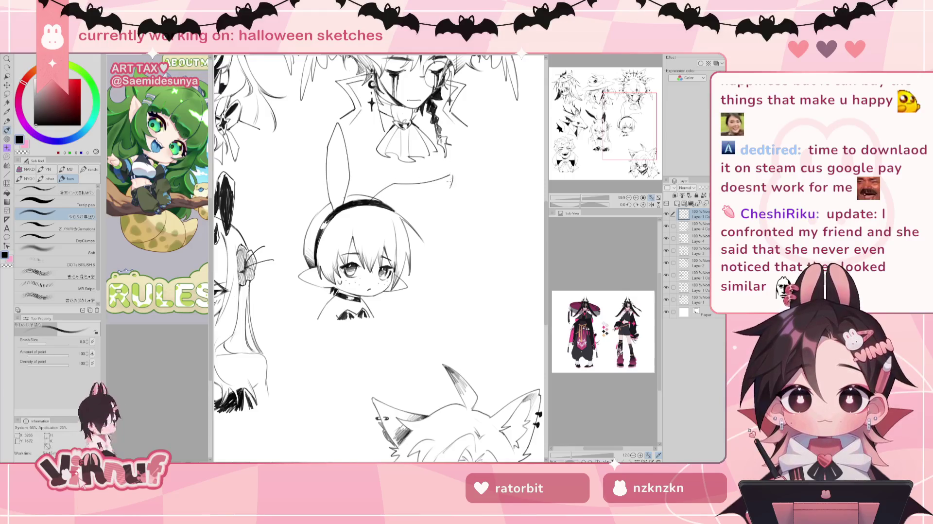
pyautogui.moveTo(386, 199); pyautogui.dragTo(429, 197)
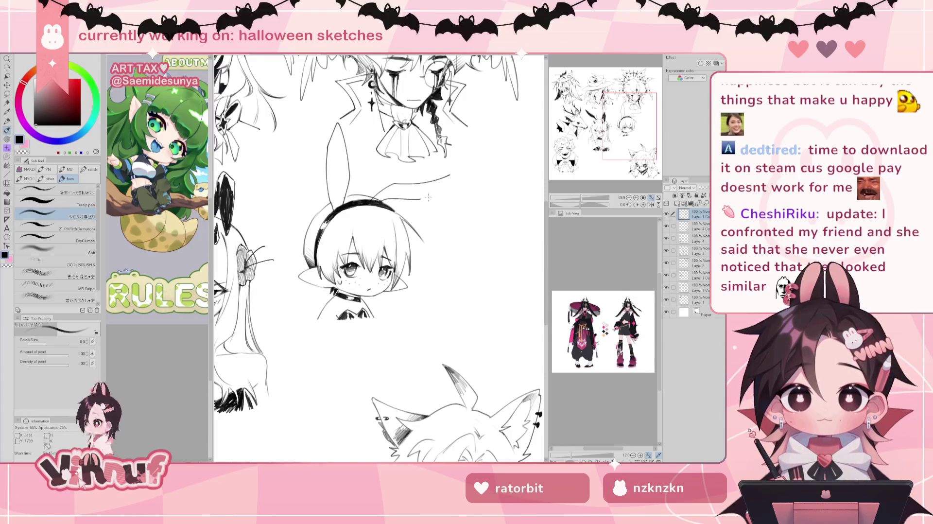
pyautogui.press('h')
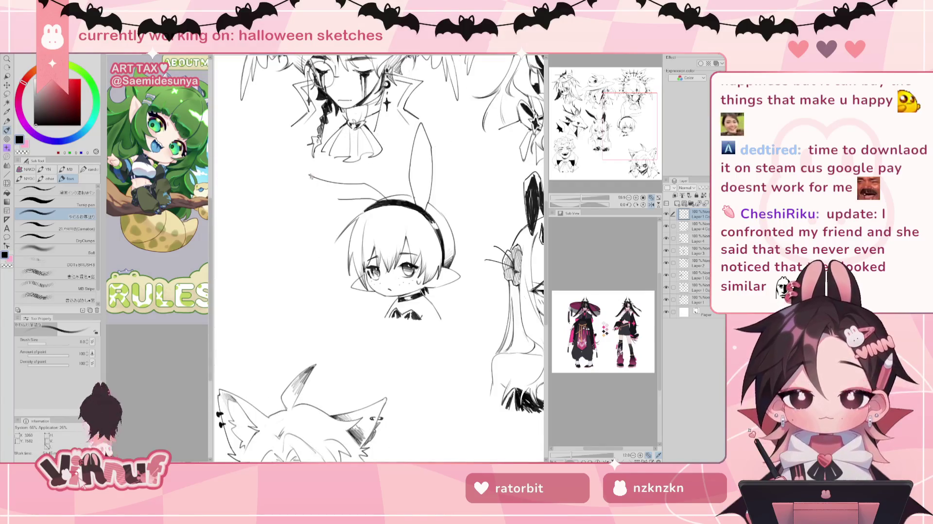
pyautogui.press('h')
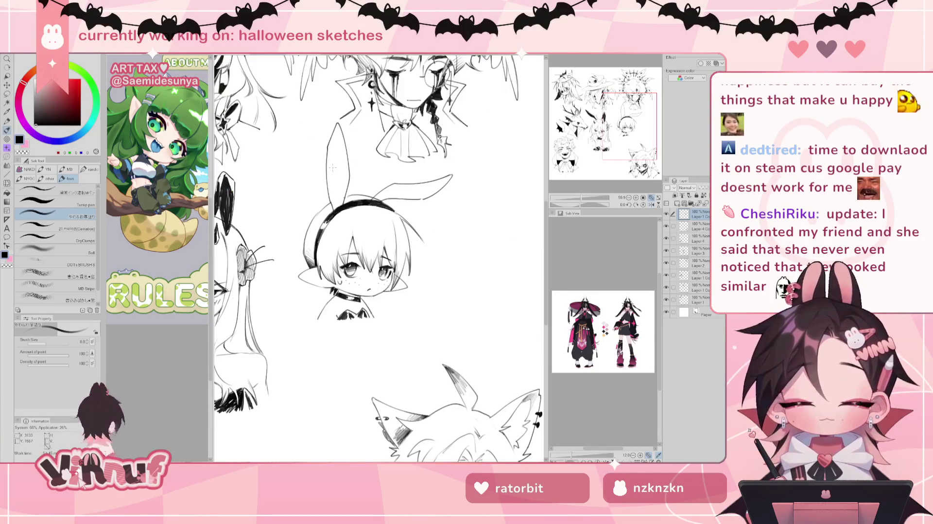
# Step: On a rotated view, extend the ear's curved line upward and redraw the line below it
pyautogui.moveTo(378, 252); pyautogui.dragTo(340, 144)
pyautogui.press('e')
pyautogui.press('b')
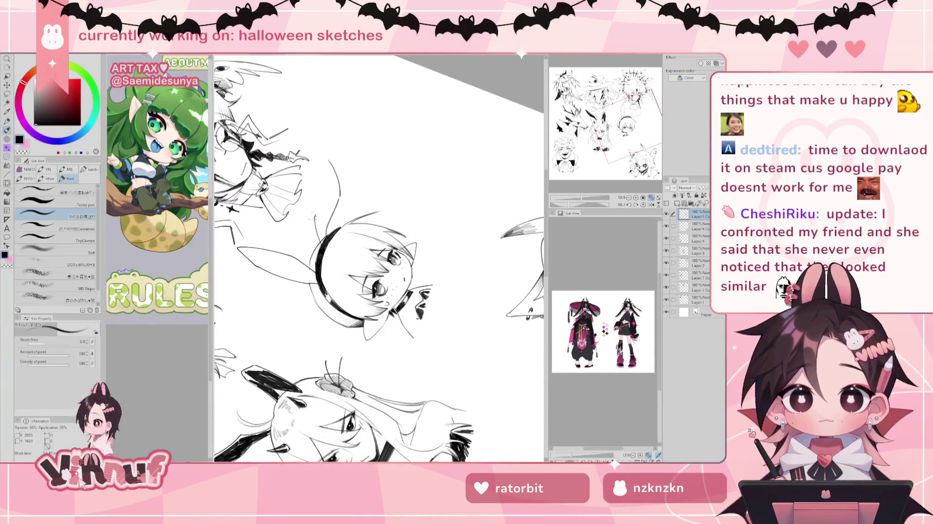
pyautogui.moveTo(324, 157); pyautogui.dragTo(315, 234)
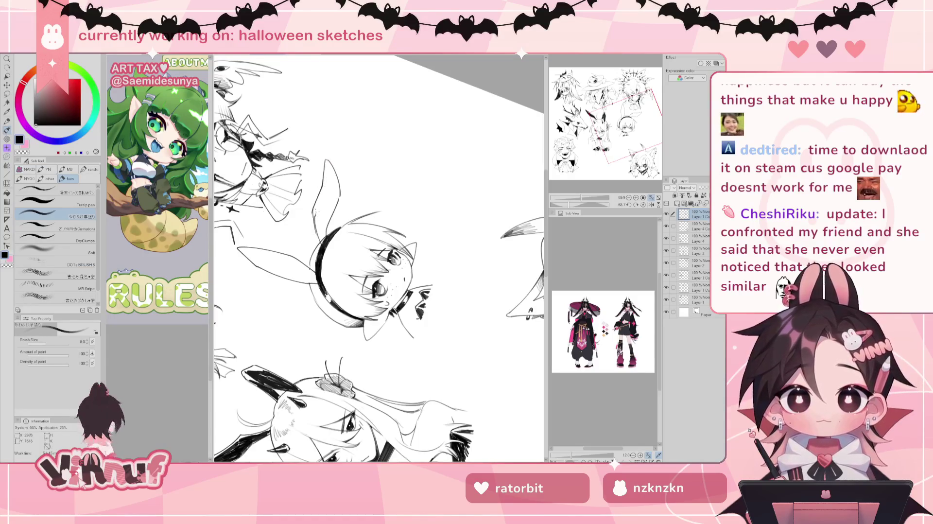
pyautogui.press('e')
pyautogui.moveTo(320, 233); pyautogui.dragTo(318, 213)
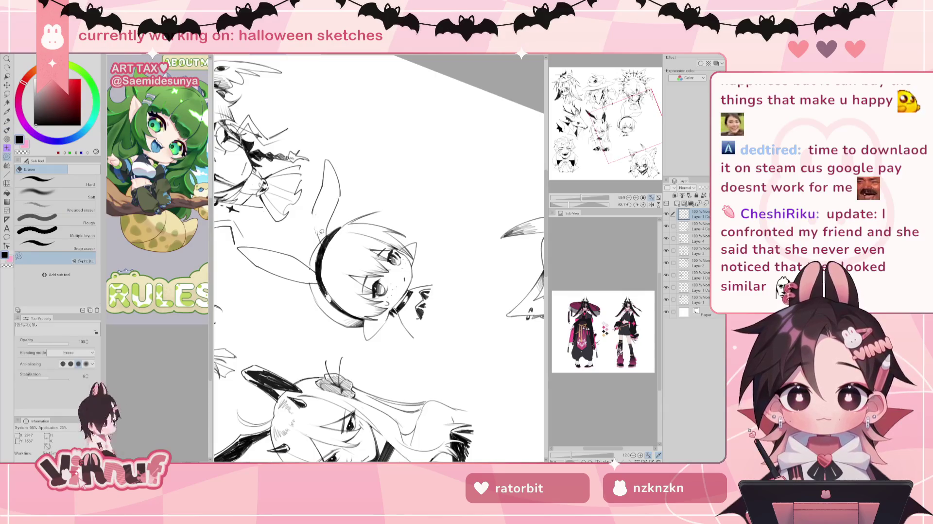
pyautogui.press('p')
pyautogui.moveTo(316, 235); pyautogui.dragTo(313, 211)
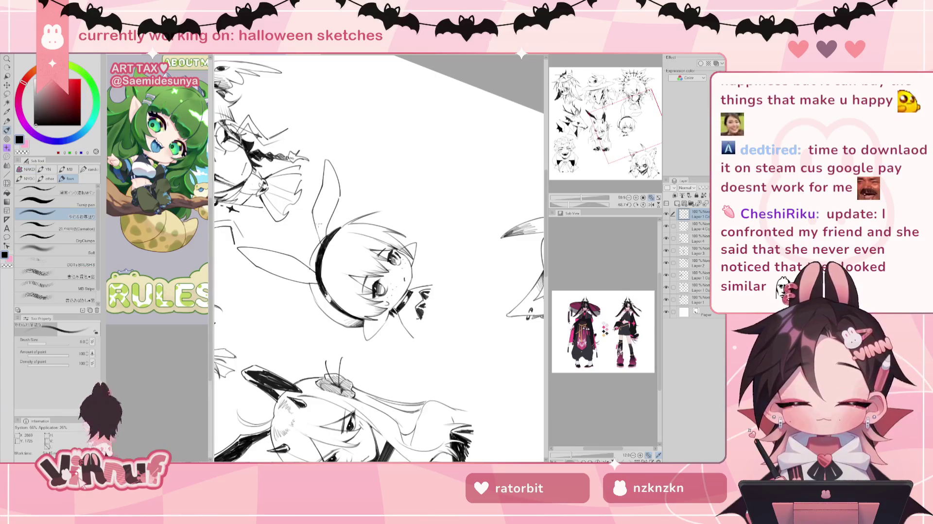
pyautogui.click(644, 204)
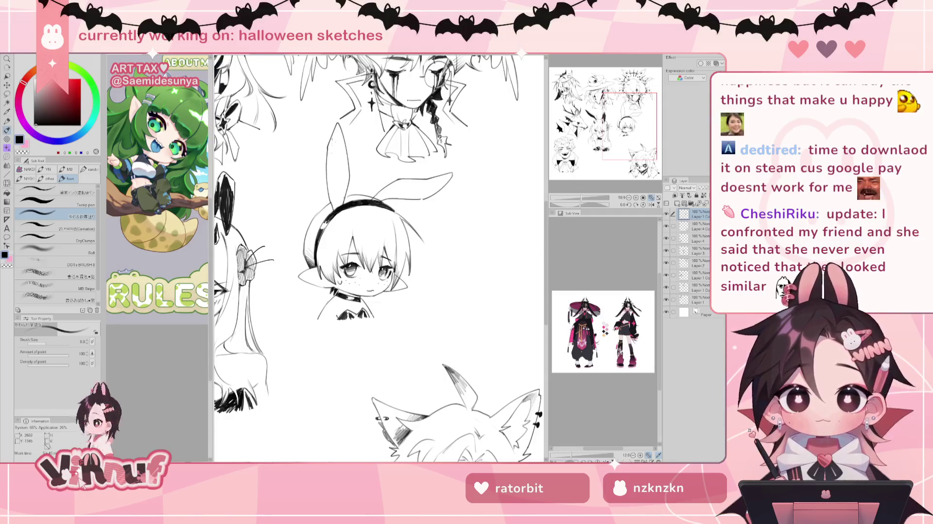
# Step: Darken the left bunny ear's outline and fill its tip in black
pyautogui.moveTo(331, 182); pyautogui.dragTo(340, 206)
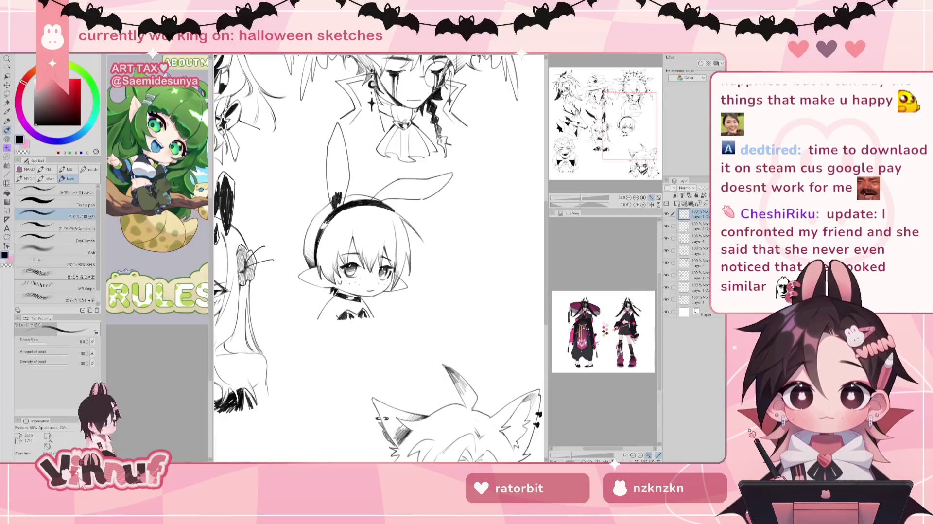
pyautogui.moveTo(338, 168); pyautogui.dragTo(344, 194)
pyautogui.hotkey('ctrl', 'z')
pyautogui.moveTo(338, 128); pyautogui.dragTo(330, 200)
pyautogui.moveTo(334, 165)
pyautogui.mouseDown()
pyautogui.moveTo(337, 201)
pyautogui.moveTo(334, 180)
pyautogui.mouseUp()
pyautogui.moveTo(333, 144)
pyautogui.mouseDown()
pyautogui.moveTo(334, 170)
pyautogui.moveTo(337, 154)
pyautogui.moveTo(342, 162)
pyautogui.moveTo(338, 140)
pyautogui.mouseUp()
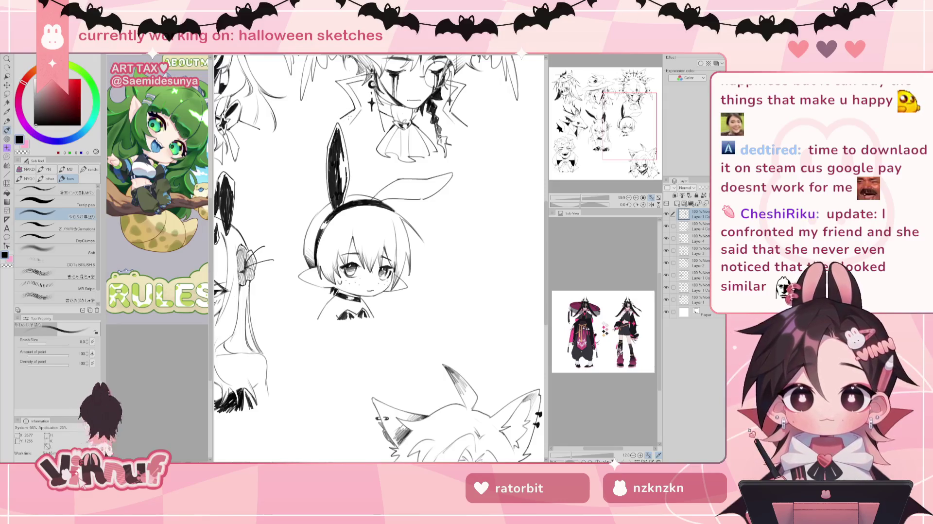
# Step: Fill the left ear's inner edge with solid black hatching on a rotated view
pyautogui.moveTo(579, 205); pyautogui.dragTo(588, 205)
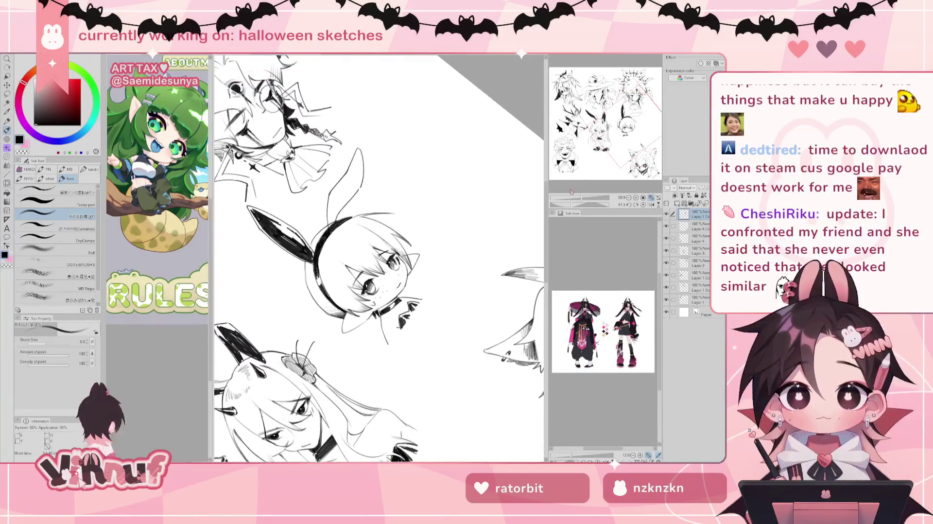
pyautogui.moveTo(328, 211); pyautogui.dragTo(336, 225)
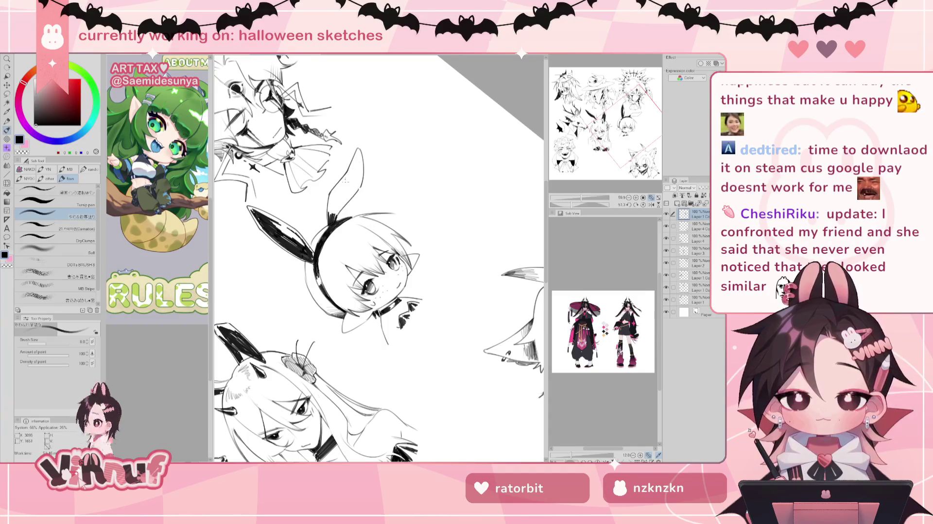
pyautogui.moveTo(340, 184)
pyautogui.mouseDown()
pyautogui.moveTo(329, 217)
pyautogui.moveTo(353, 175)
pyautogui.mouseUp()
pyautogui.moveTo(358, 160); pyautogui.dragTo(356, 178)
pyautogui.moveTo(361, 163); pyautogui.dragTo(344, 187)
pyautogui.moveTo(350, 175); pyautogui.dragTo(345, 197)
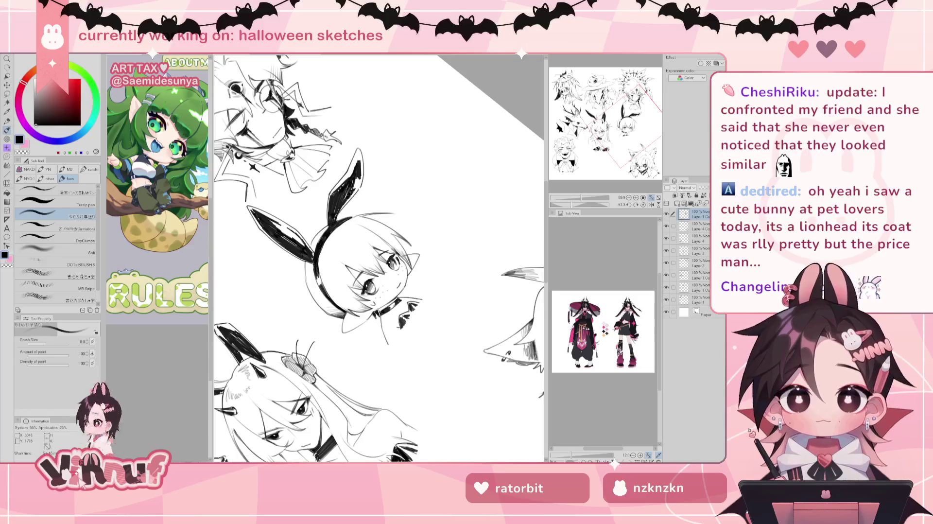
pyautogui.click(643, 204)
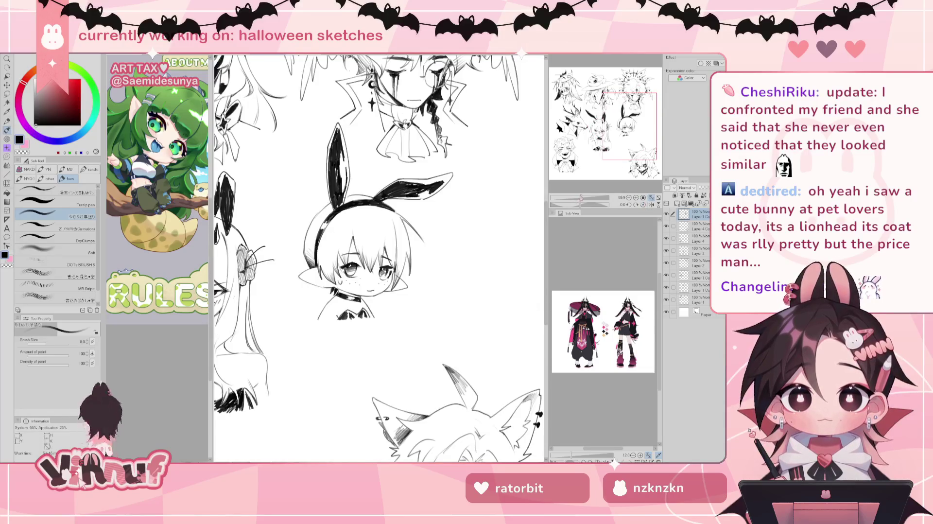
# Step: Zoom out to see several heads on the sheet and mirror the view to check
pyautogui.moveTo(581, 198); pyautogui.dragTo(578, 198)
pyautogui.click(581, 143)
pyautogui.press('h')
pyautogui.scroll(1, 362, 257)
pyautogui.scroll(1, 362, 257)
pyautogui.scroll(1, 361, 258)
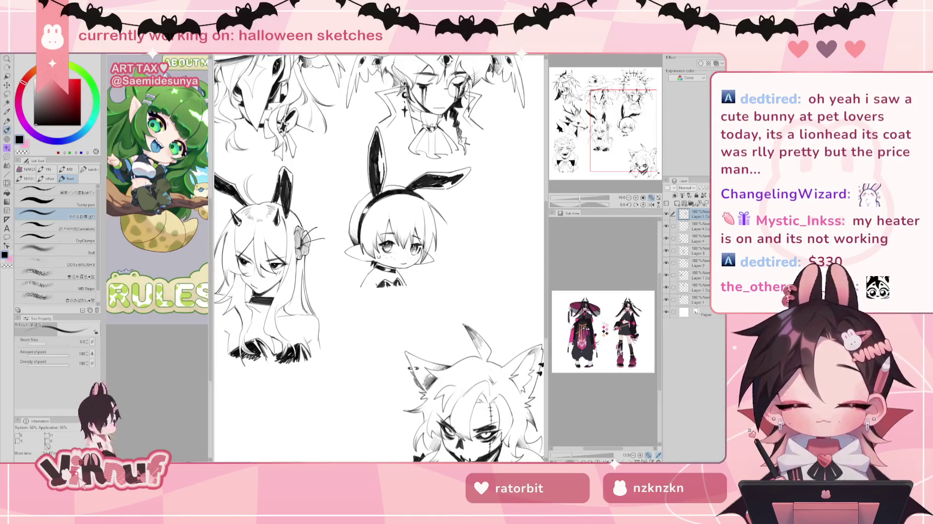
pyautogui.scroll(-1, 379, 257)
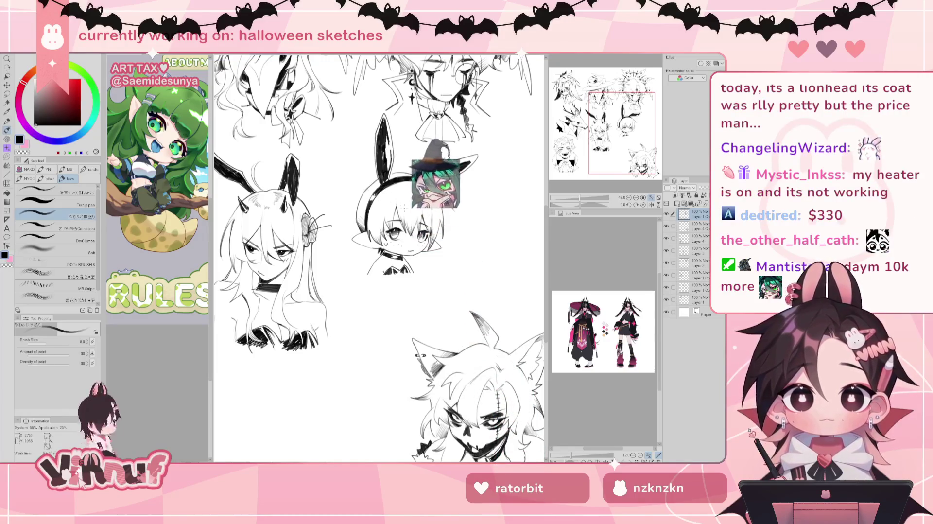
# Step: On a mirrored canvas, reshape the bunny-eared chibi with a smaller Liquify brush and fix its lines with pen and eraser
pyautogui.press('h')
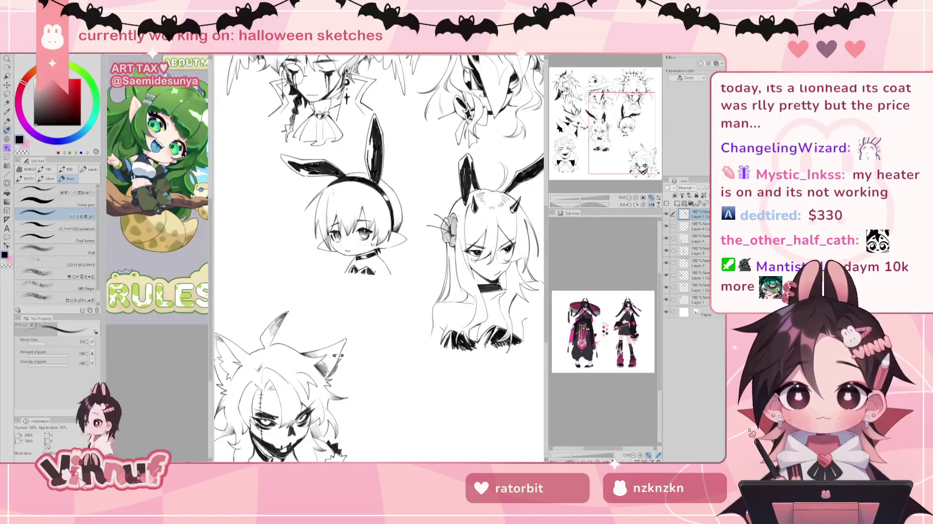
pyautogui.press('j')
pyautogui.press('[')
pyautogui.press('[')
pyautogui.press('[')
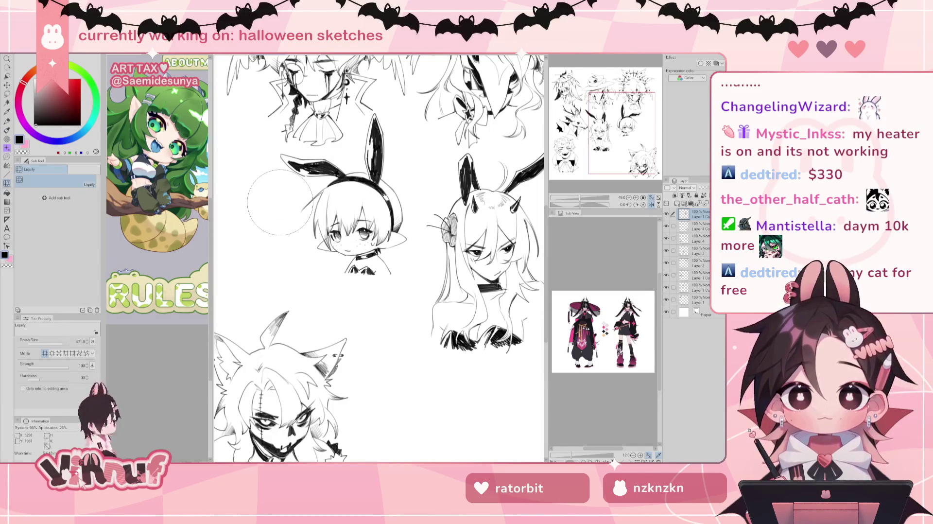
pyautogui.press('p')
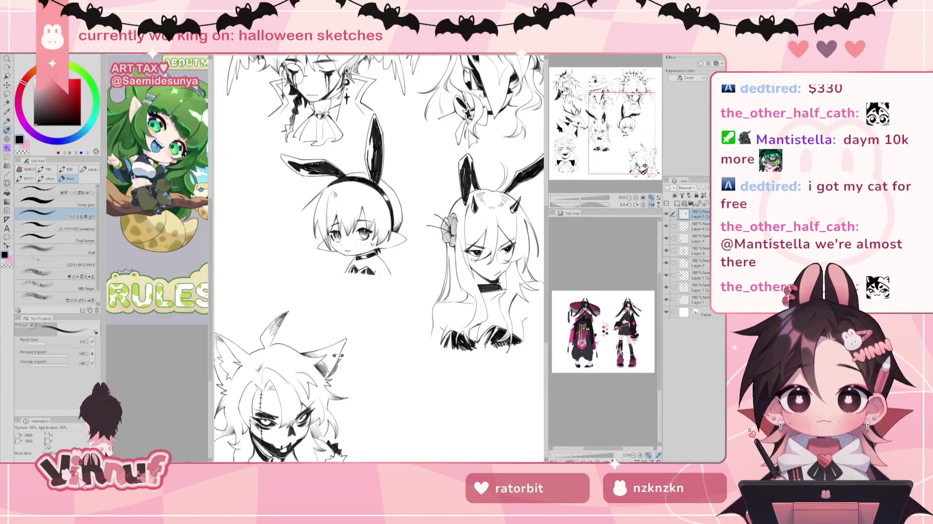
pyautogui.press('e')
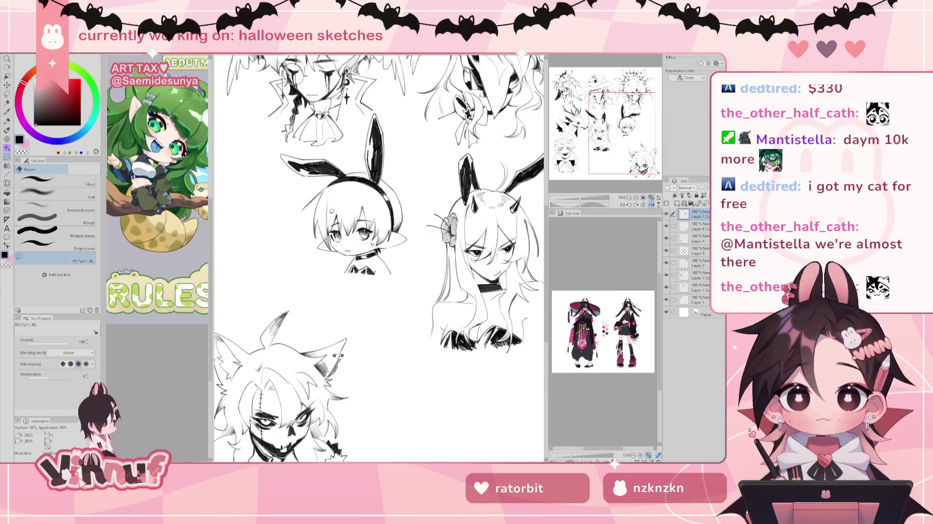
pyautogui.press('p')
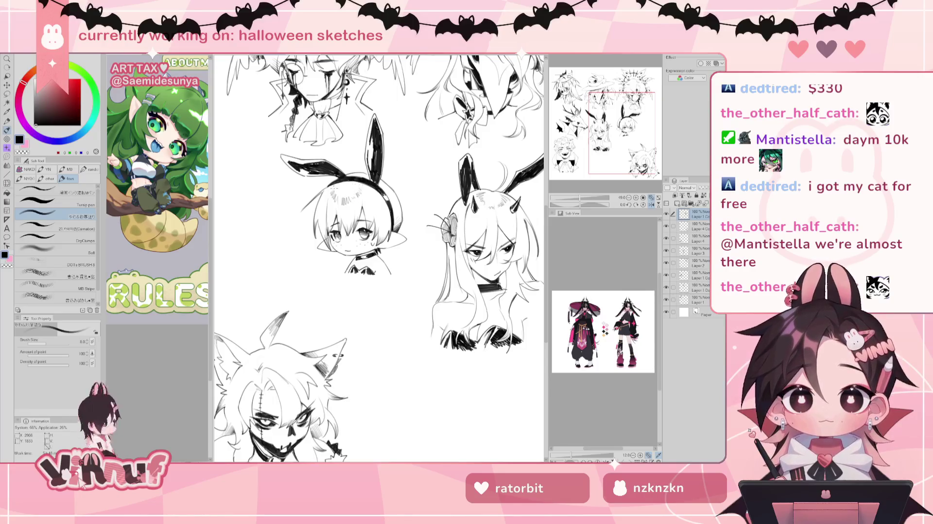
# Step: Flip the canvas back to normal and zoom out to see more of the sheet
pyautogui.press('h')
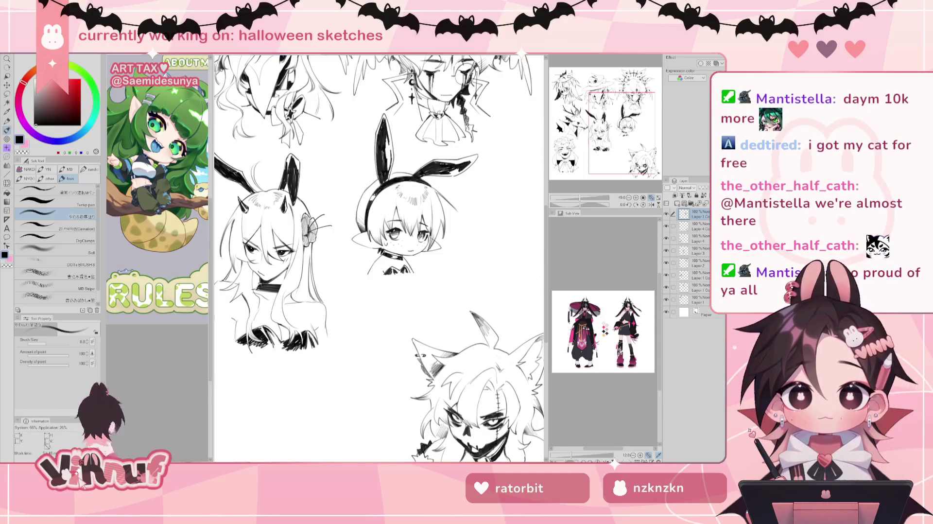
pyautogui.scroll(-2, 379, 257)
pyautogui.scroll(-1, 379, 257)
pyautogui.scroll(-2, 378, 234)
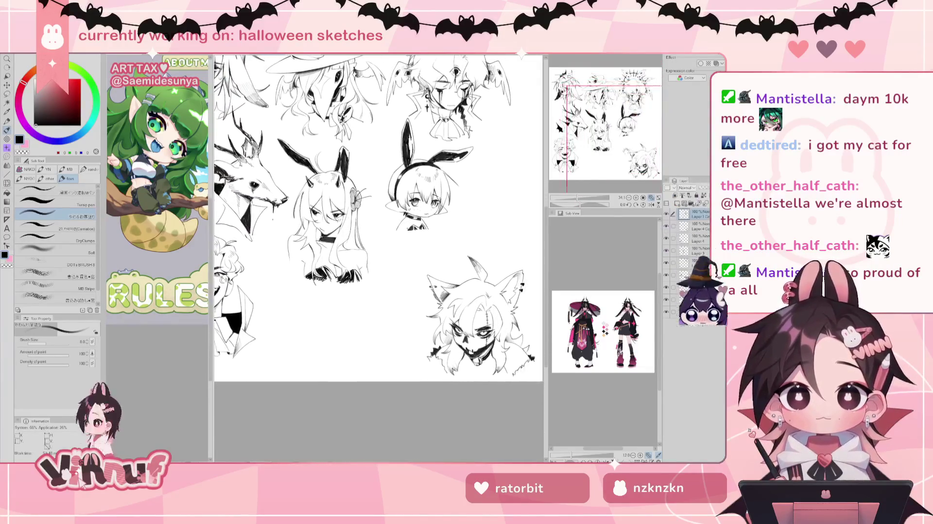
# Step: Move the bunny-eared chibi layer to the lower left, below the horned bunny girl
pyautogui.press('k')
pyautogui.moveTo(440, 204)
pyautogui.mouseDown()
pyautogui.moveTo(306, 340)
pyautogui.moveTo(335, 334)
pyautogui.mouseUp()
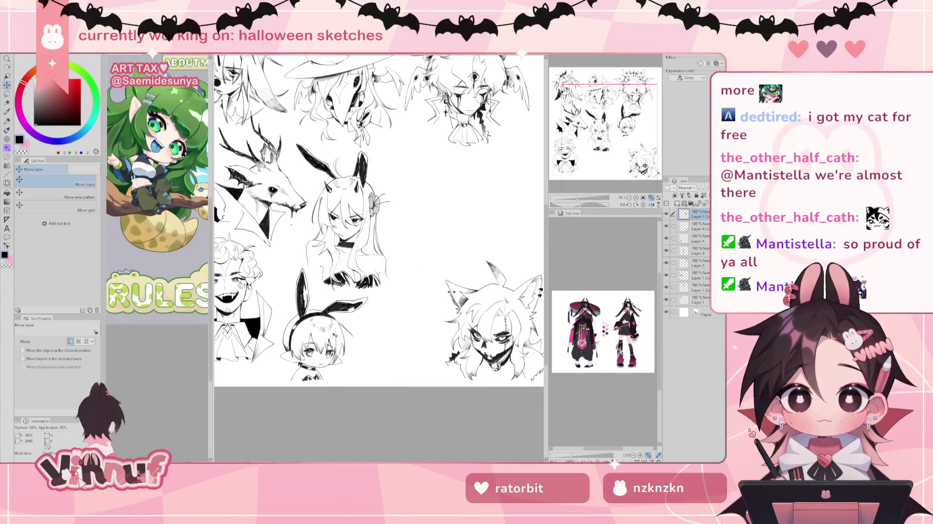
pyautogui.moveTo(333, 334); pyautogui.dragTo(336, 335)
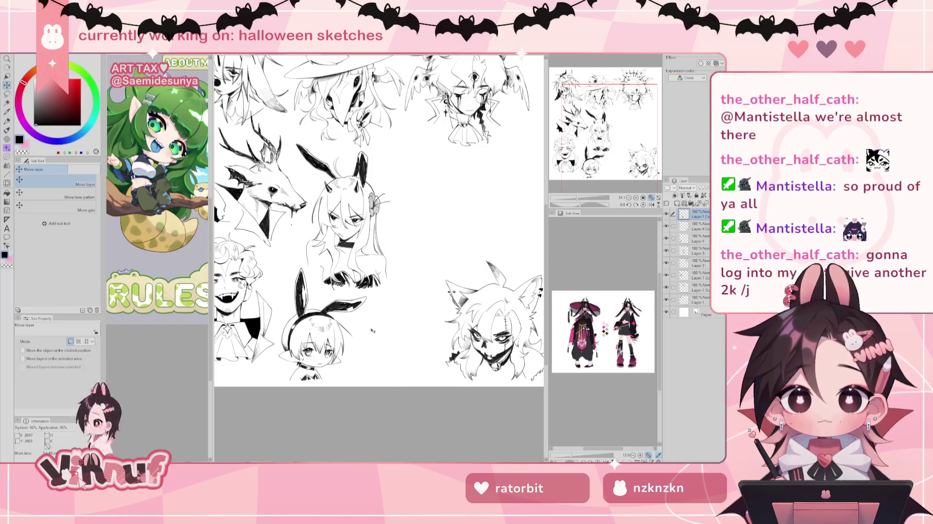
pyautogui.scroll(1, 372, 331)
pyautogui.scroll(1, 372, 331)
# Step: Fit the whole page in view, toggle sketch layers to show the curly-haired vampire, and mirror-check the layout
pyautogui.press('b')
pyautogui.hotkey('ctrl', '0')
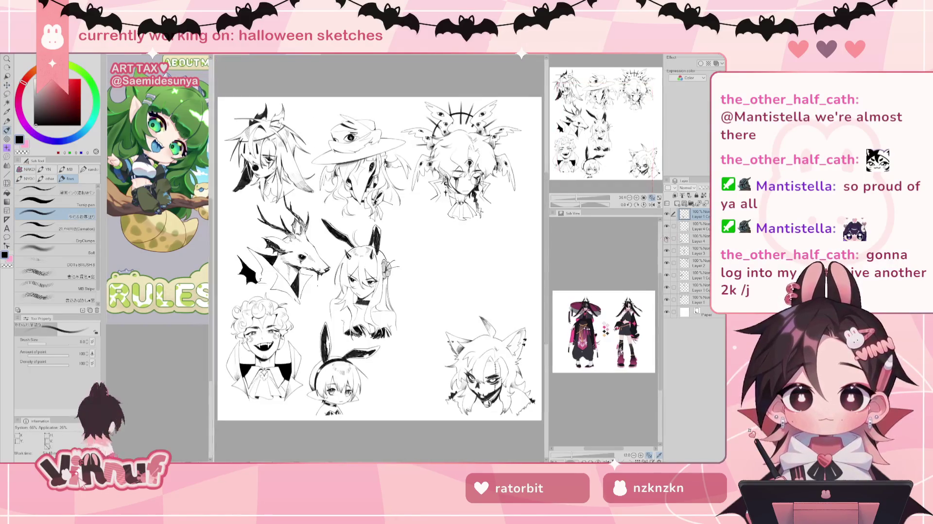
pyautogui.click(665, 238)
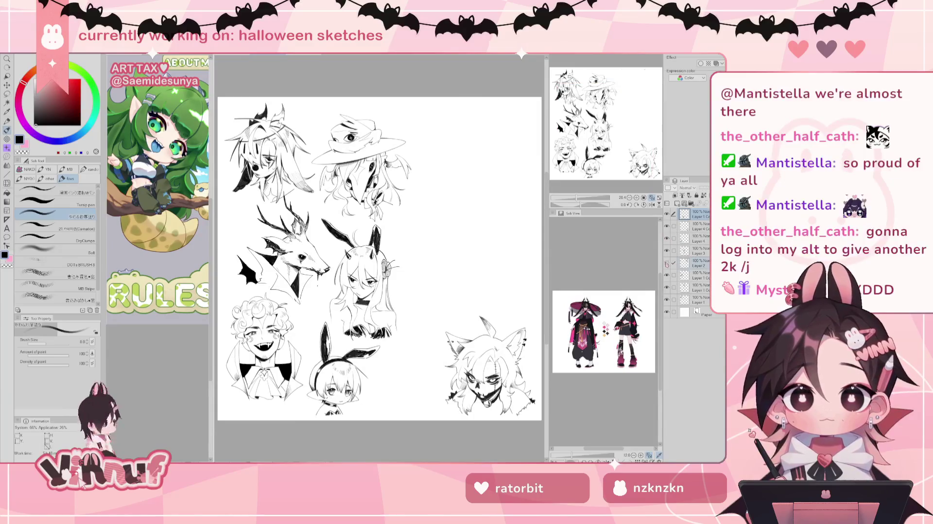
pyautogui.click(695, 277)
pyautogui.click(667, 238)
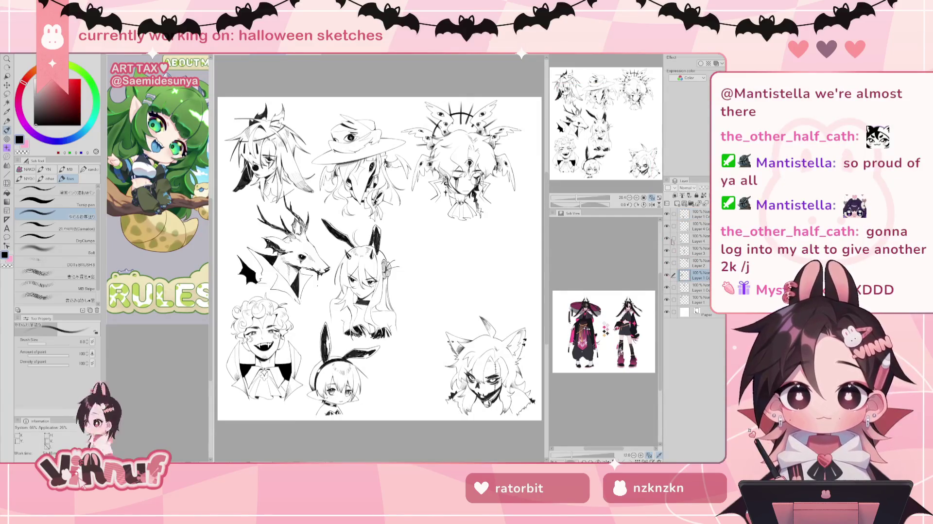
pyautogui.click(696, 251)
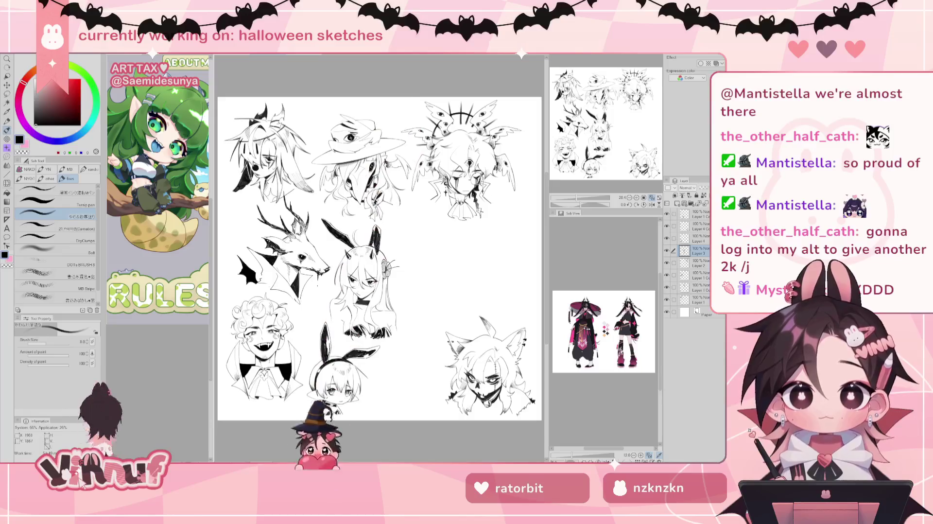
pyautogui.press('h')
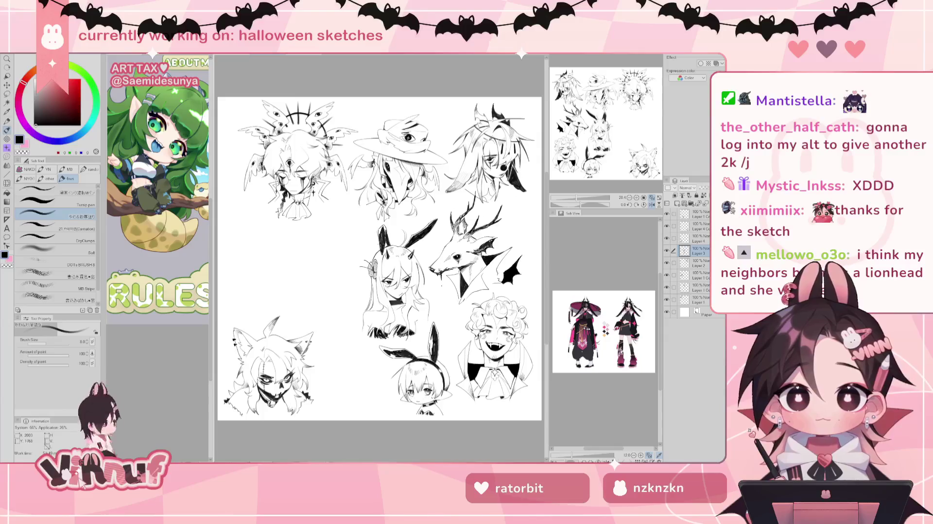
pyautogui.press('h')
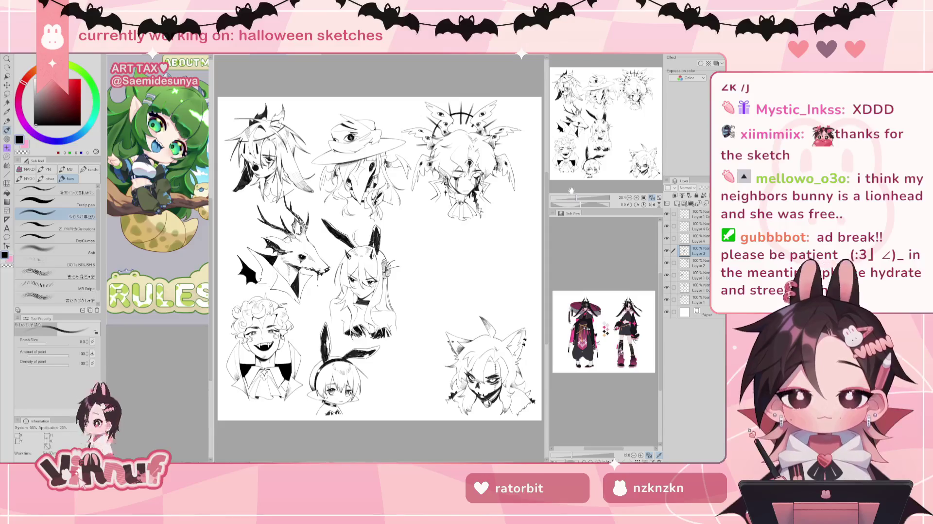
pyautogui.moveTo(576, 197); pyautogui.dragTo(579, 198)
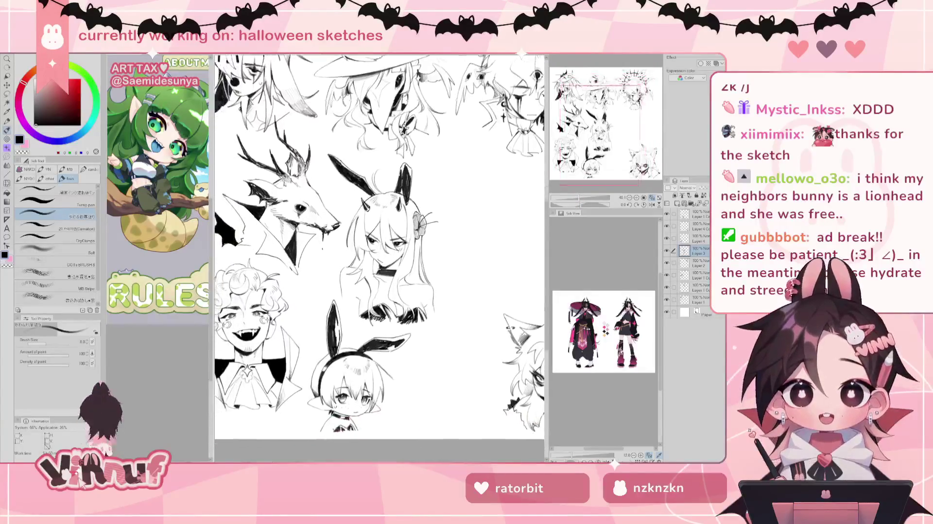
# Step: Show the hidden wolf-head sketch layer and reposition it with the Move layer tool
pyautogui.moveTo(579, 198); pyautogui.dragTo(573, 198)
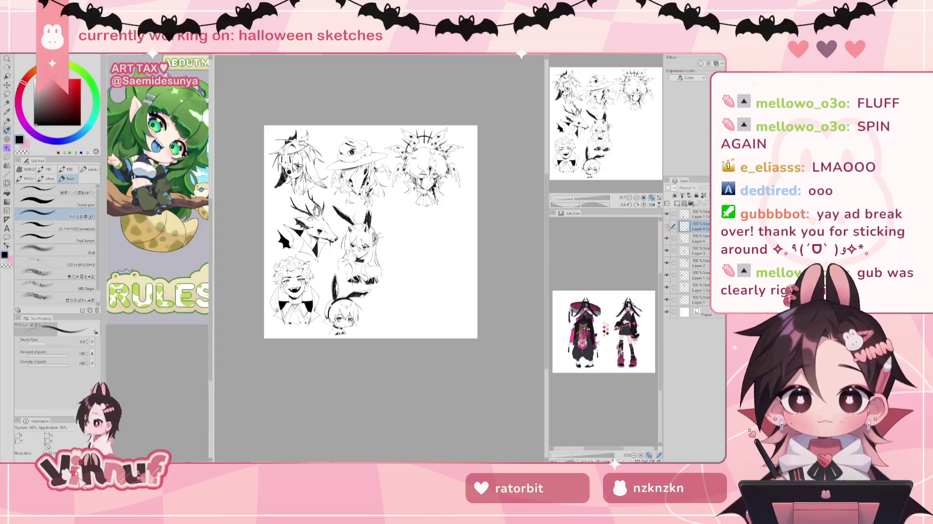
pyautogui.click(666, 226)
pyautogui.press('k')
pyautogui.moveTo(473, 292)
pyautogui.mouseDown()
pyautogui.moveTo(451, 293)
pyautogui.moveTo(426, 207)
pyautogui.mouseUp()
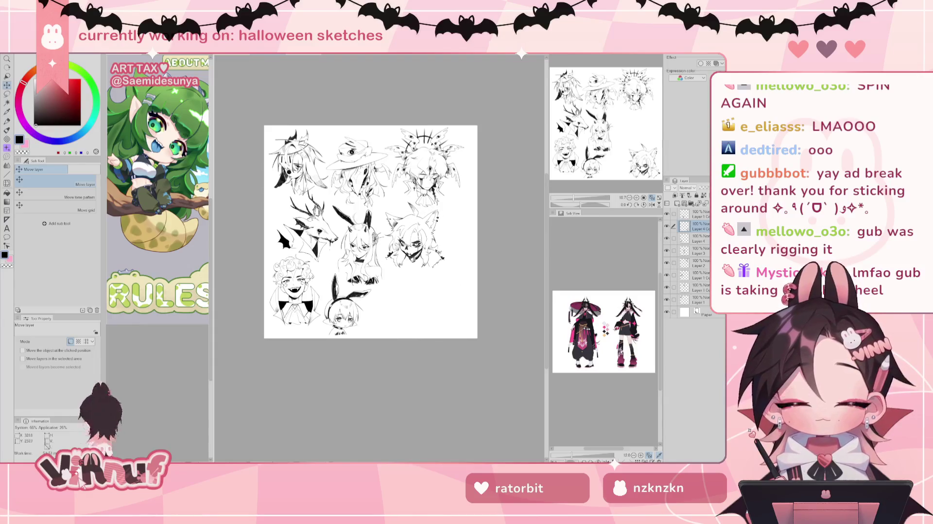
pyautogui.moveTo(439, 251)
pyautogui.mouseDown()
pyautogui.moveTo(476, 250)
pyautogui.moveTo(450, 254)
pyautogui.mouseUp()
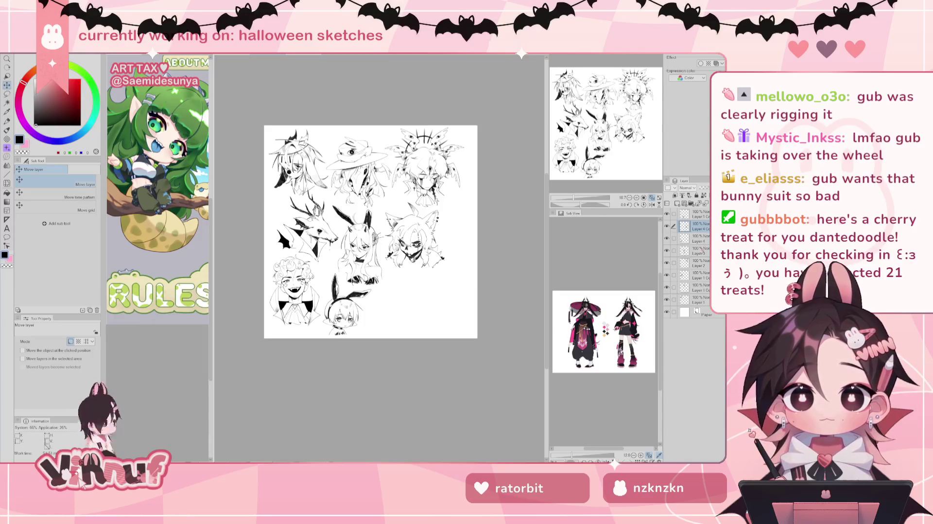
# Step: Toggle layer visibility to identify the sketches, then move the horned bunny girl to the bottom right
pyautogui.click(667, 250)
pyautogui.click(667, 251)
pyautogui.moveTo(406, 273)
pyautogui.mouseDown()
pyautogui.moveTo(462, 289)
pyautogui.moveTo(435, 338)
pyautogui.moveTo(413, 243)
pyautogui.mouseUp()
pyautogui.click(699, 238)
pyautogui.click(667, 238)
pyautogui.scroll(2, 353, 182)
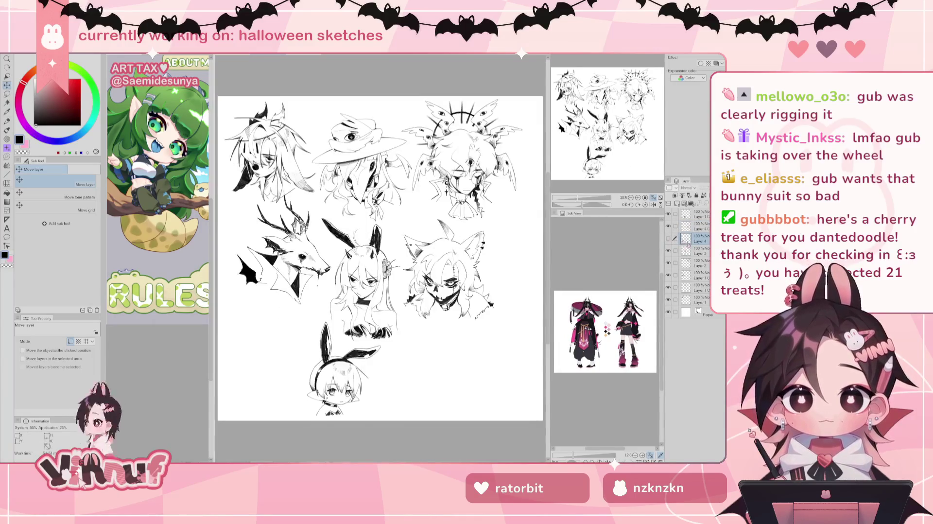
pyautogui.click(666, 239)
pyautogui.click(700, 251)
pyautogui.click(667, 250)
pyautogui.click(667, 251)
pyautogui.moveTo(359, 277)
pyautogui.mouseDown()
pyautogui.moveTo(439, 311)
pyautogui.moveTo(508, 324)
pyautogui.moveTo(485, 300)
pyautogui.moveTo(462, 371)
pyautogui.moveTo(524, 376)
pyautogui.moveTo(552, 358)
pyautogui.mouseUp()
# Step: Toggle the vampire, winged head, deer and wolf layers to identify them, and swap the drawing colour to white
pyautogui.click(667, 238)
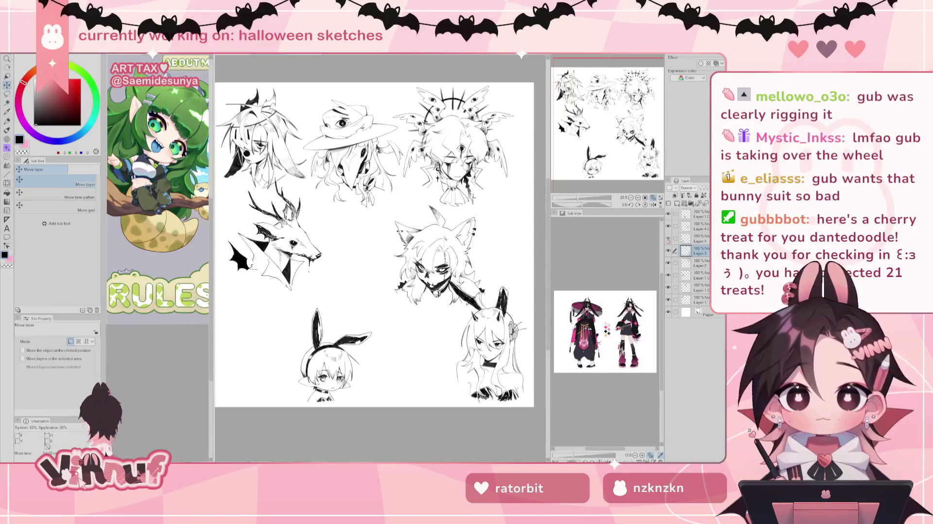
pyautogui.click(668, 262)
pyautogui.click(668, 274)
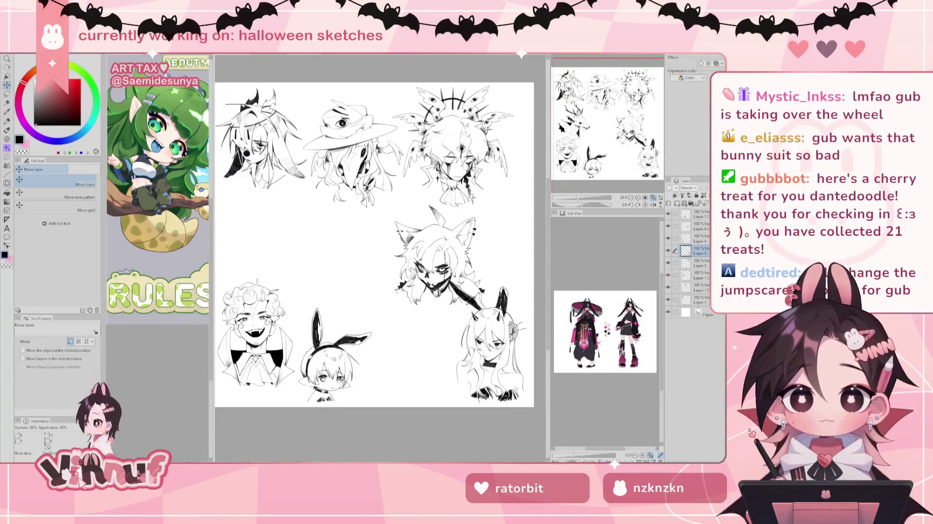
pyautogui.click(668, 238)
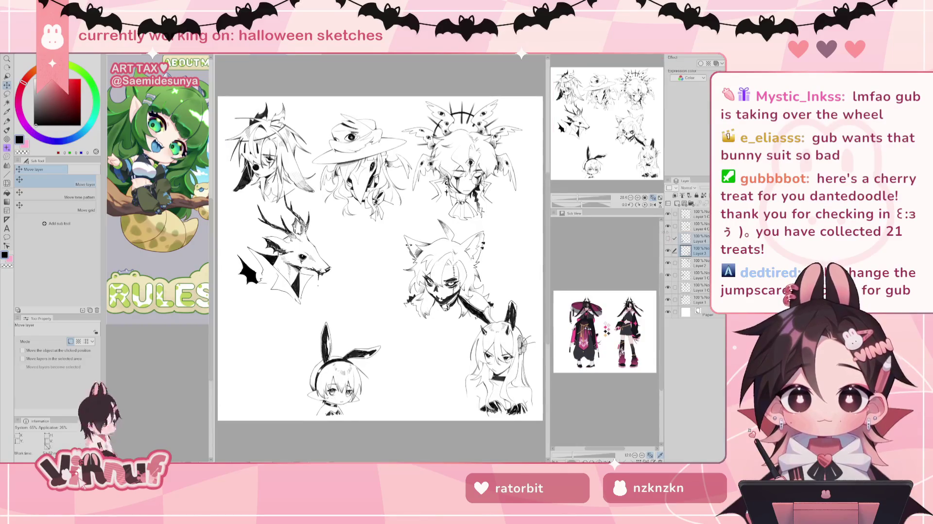
pyautogui.click(668, 226)
pyautogui.click(668, 238)
pyautogui.click(668, 226)
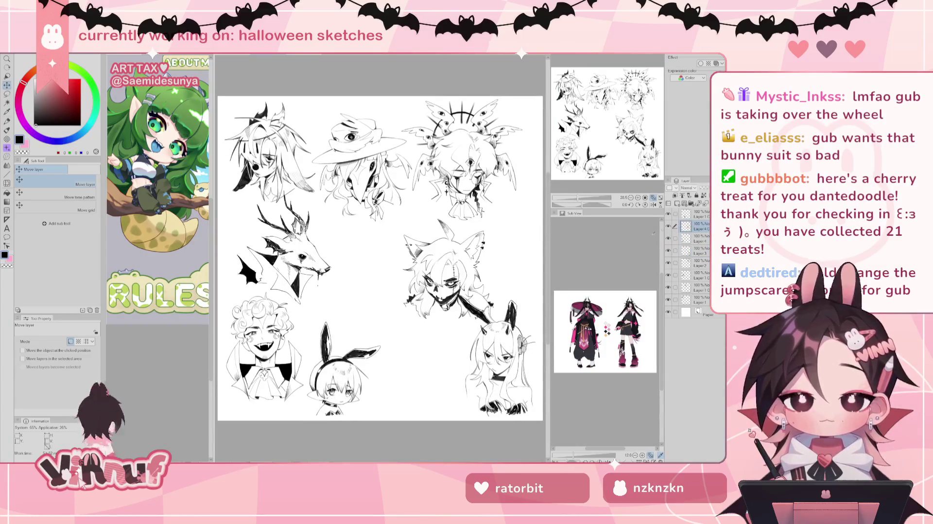
pyautogui.press('x')
pyautogui.scroll(1, 379, 243)
# Step: Move the skull-faced wolf head toward the centre of the sheet, beside the deer
pyautogui.moveTo(416, 242)
pyautogui.mouseDown()
pyautogui.moveTo(386, 238)
pyautogui.moveTo(351, 272)
pyautogui.moveTo(352, 260)
pyautogui.mouseUp()
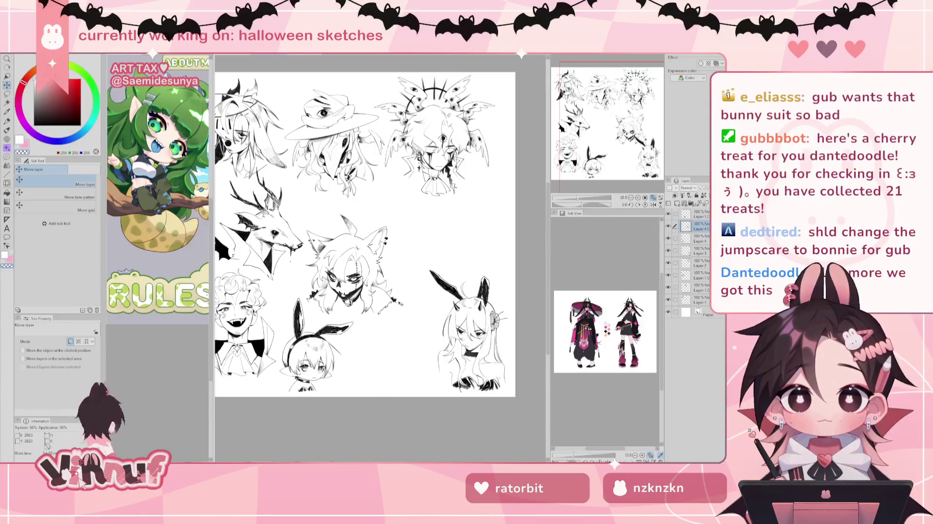
pyautogui.moveTo(402, 301); pyautogui.dragTo(409, 283)
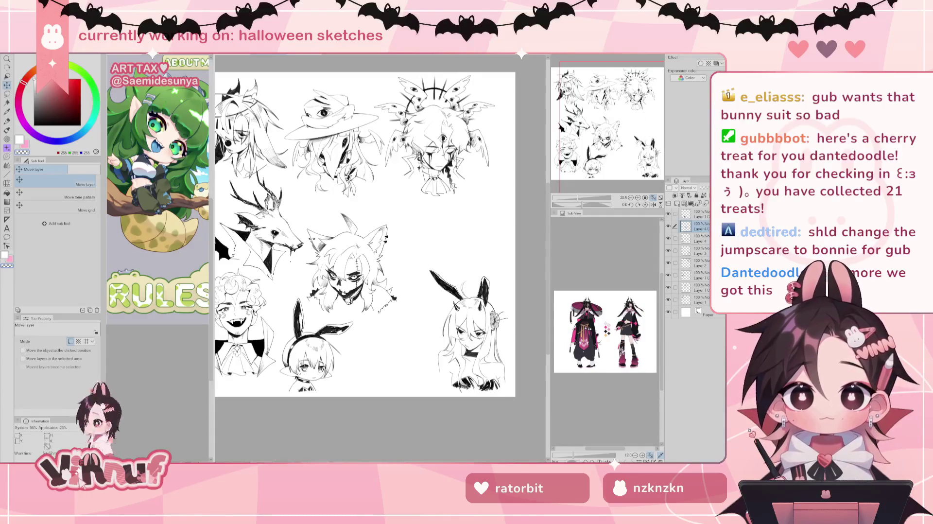
pyautogui.scroll(1, 409, 283)
pyautogui.moveTo(377, 246); pyautogui.dragTo(378, 247)
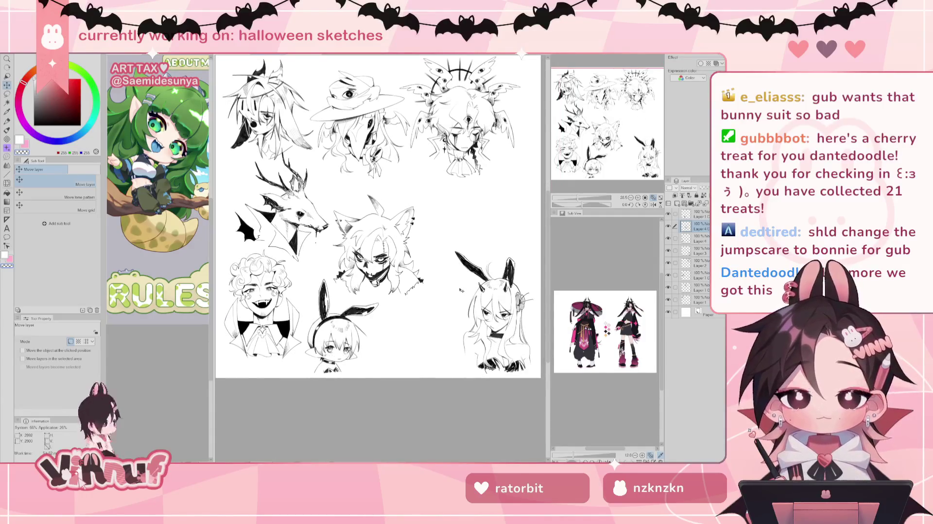
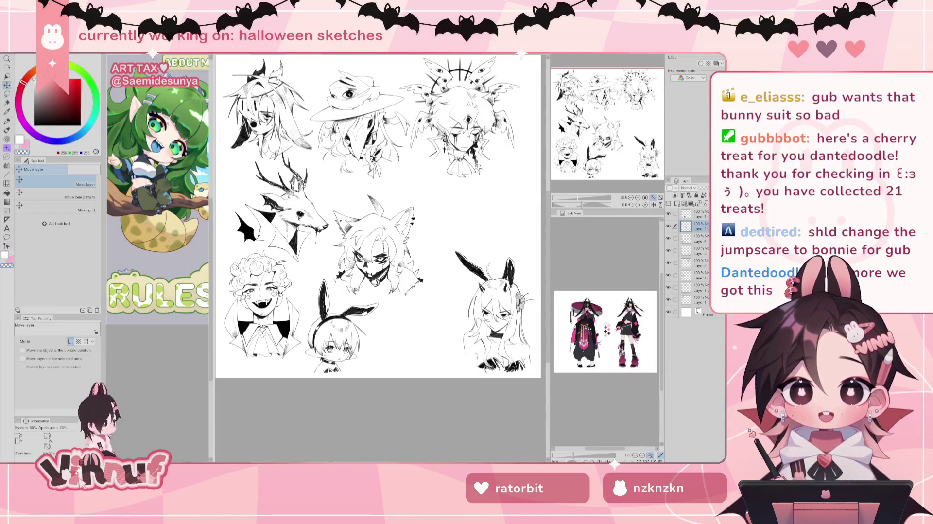
# Step: Select the horned bunny girl's layer and move her up and left
pyautogui.scroll(3, 378, 217)
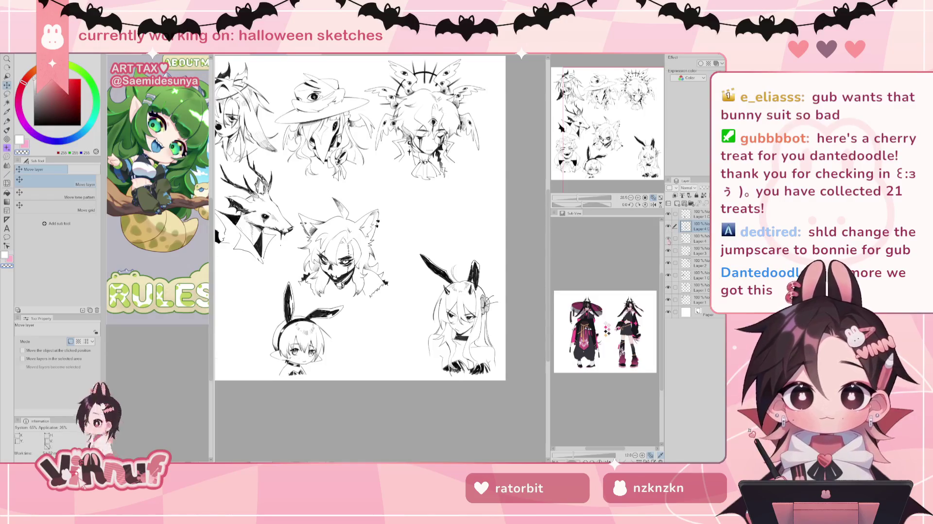
pyautogui.click(668, 250)
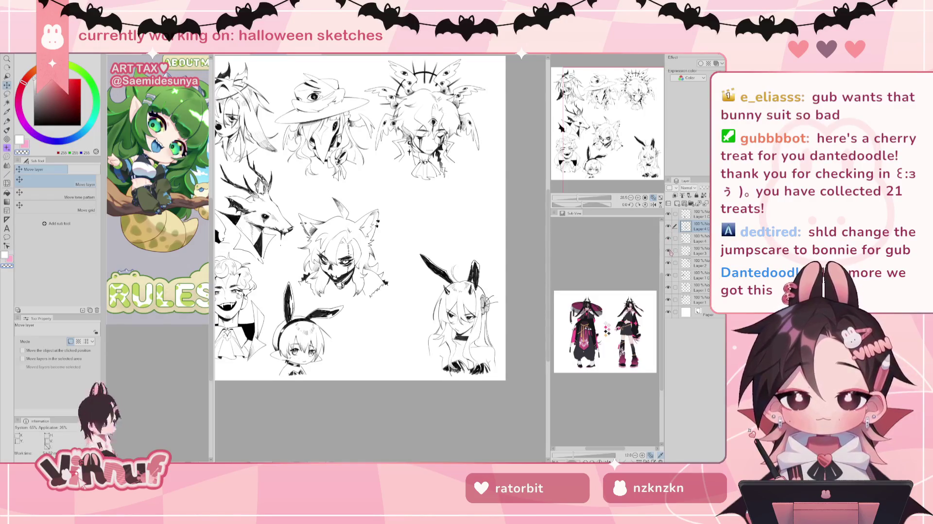
pyautogui.click(700, 251)
pyautogui.moveTo(512, 360)
pyautogui.mouseDown()
pyautogui.moveTo(492, 277)
pyautogui.moveTo(477, 283)
pyautogui.moveTo(490, 297)
pyautogui.mouseUp()
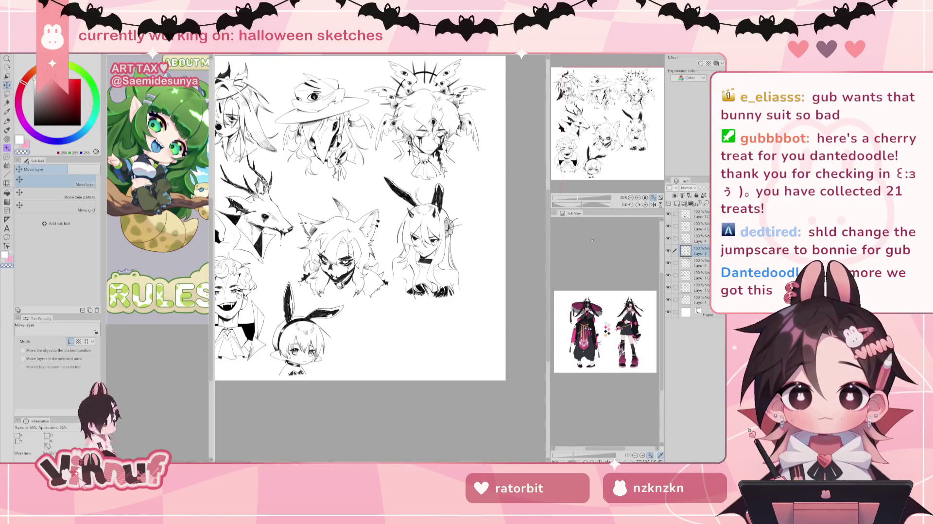
# Step: Find the deer sketch's layer by toggling visibility and move the deer toward the page centre
pyautogui.moveTo(359, 218); pyautogui.dragTo(405, 233)
pyautogui.moveTo(611, 144); pyautogui.dragTo(614, 143)
pyautogui.click(668, 238)
pyautogui.click(669, 287)
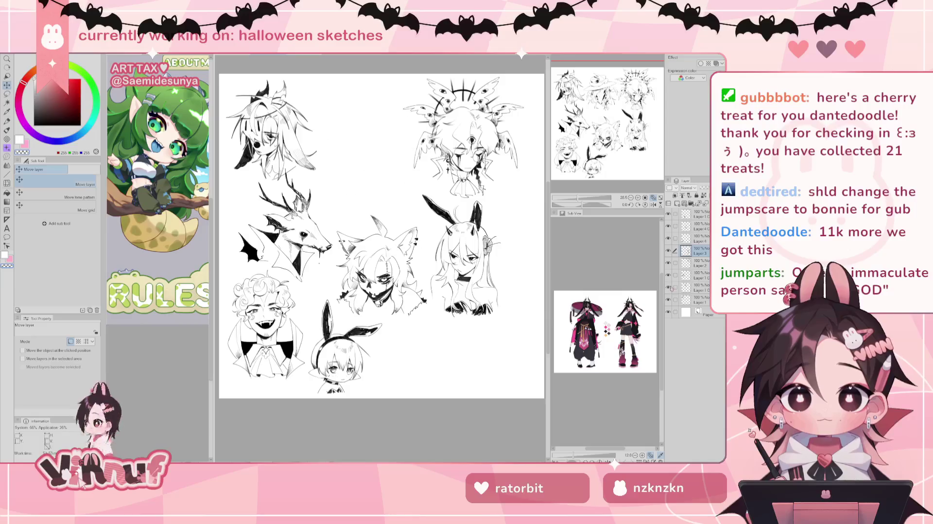
pyautogui.click(678, 299)
pyautogui.click(669, 275)
pyautogui.click(669, 274)
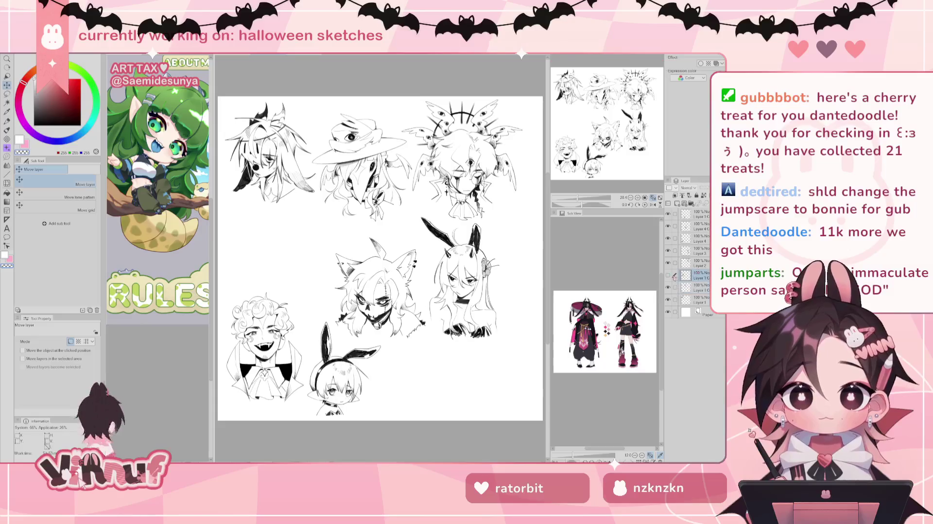
pyautogui.click(669, 275)
pyautogui.moveTo(374, 272)
pyautogui.mouseDown()
pyautogui.moveTo(362, 267)
pyautogui.moveTo(373, 273)
pyautogui.mouseUp()
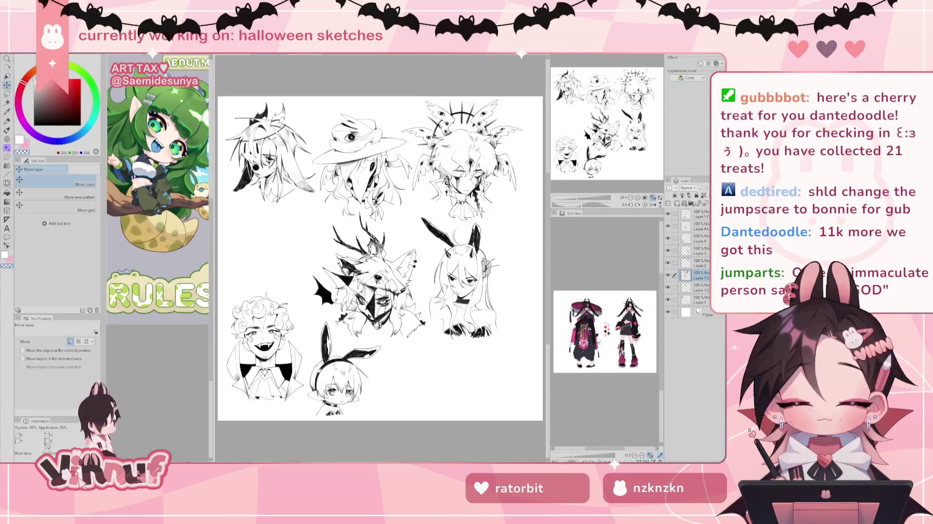
# Step: Move the masked wolf head to the lower right and nudge it into place
pyautogui.moveTo(378, 287)
pyautogui.mouseDown()
pyautogui.moveTo(286, 247)
pyautogui.moveTo(389, 272)
pyautogui.moveTo(418, 343)
pyautogui.mouseUp()
pyautogui.moveTo(581, 198); pyautogui.dragTo(581, 198)
pyautogui.moveTo(477, 348); pyautogui.dragTo(481, 337)
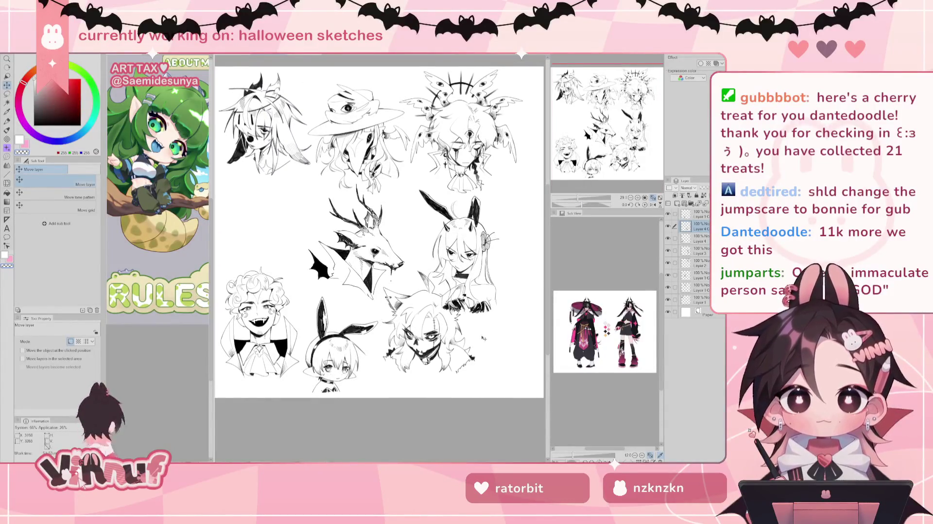
# Step: Try several spots for the horned bunny girl, settling her at the lower right
pyautogui.click(668, 263)
pyautogui.click(668, 251)
pyautogui.moveTo(533, 333)
pyautogui.mouseDown()
pyautogui.moveTo(346, 310)
pyautogui.moveTo(345, 321)
pyautogui.moveTo(341, 308)
pyautogui.mouseUp()
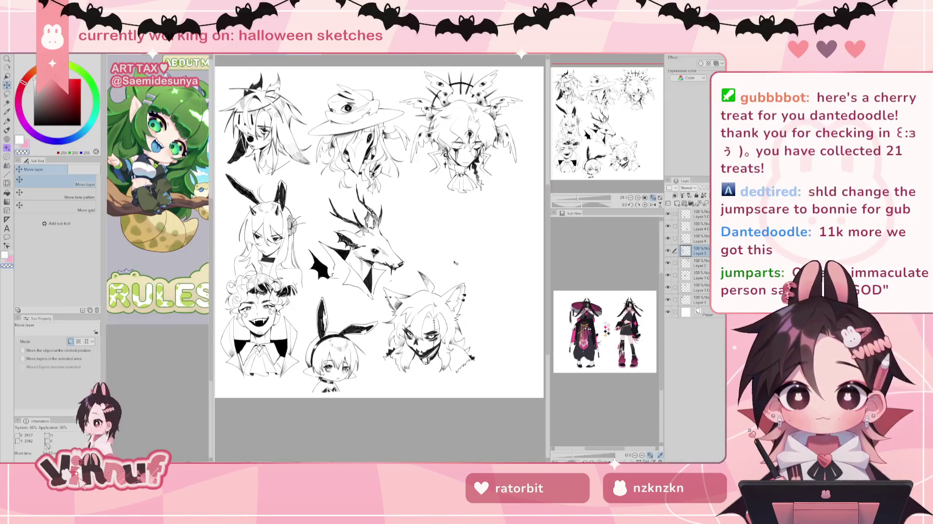
pyautogui.moveTo(455, 263)
pyautogui.mouseDown()
pyautogui.moveTo(517, 325)
pyautogui.moveTo(493, 332)
pyautogui.mouseUp()
pyautogui.moveTo(508, 289)
pyautogui.mouseDown()
pyautogui.moveTo(455, 276)
pyautogui.moveTo(474, 204)
pyautogui.mouseUp()
pyautogui.moveTo(408, 340)
pyautogui.mouseDown()
pyautogui.moveTo(354, 267)
pyautogui.moveTo(258, 214)
pyautogui.mouseUp()
pyautogui.moveTo(452, 194)
pyautogui.mouseDown()
pyautogui.moveTo(475, 282)
pyautogui.moveTo(435, 232)
pyautogui.mouseUp()
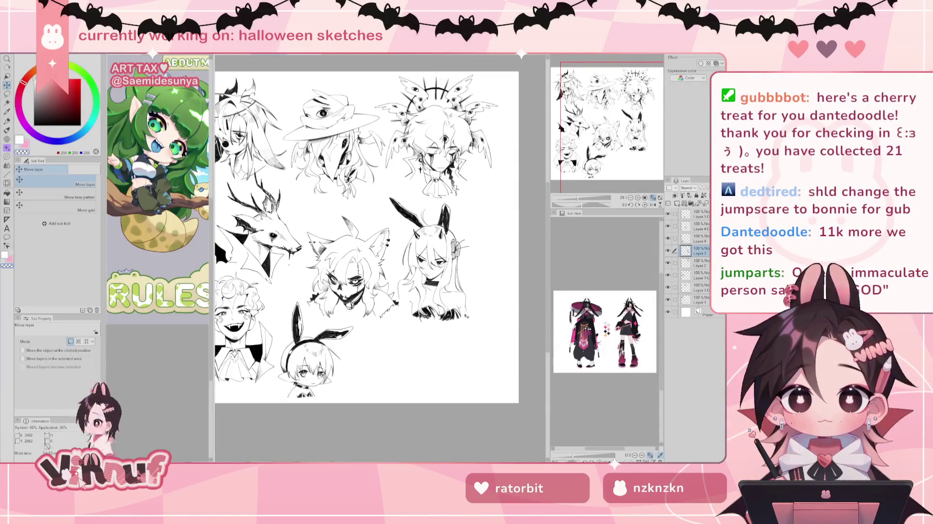
pyautogui.moveTo(466, 342)
pyautogui.mouseDown()
pyautogui.moveTo(428, 301)
pyautogui.moveTo(459, 305)
pyautogui.mouseUp()
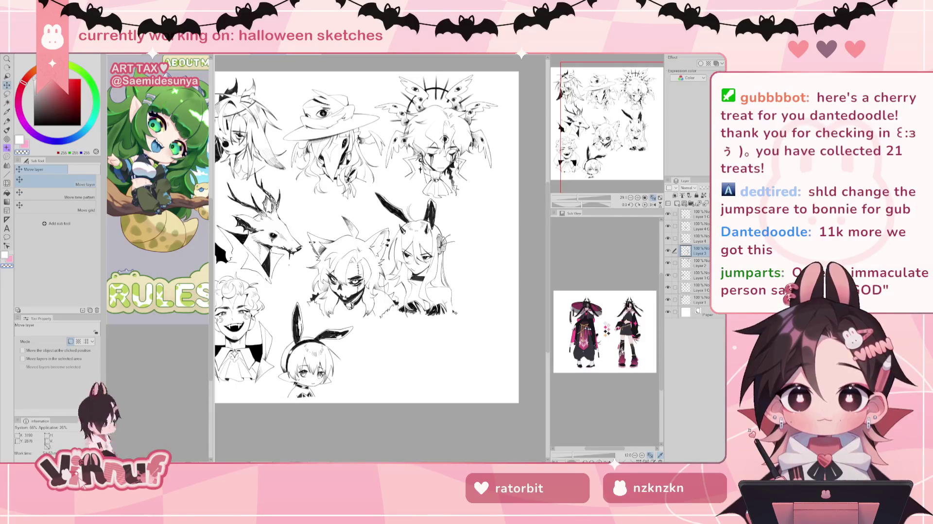
pyautogui.moveTo(451, 183); pyautogui.dragTo(497, 266)
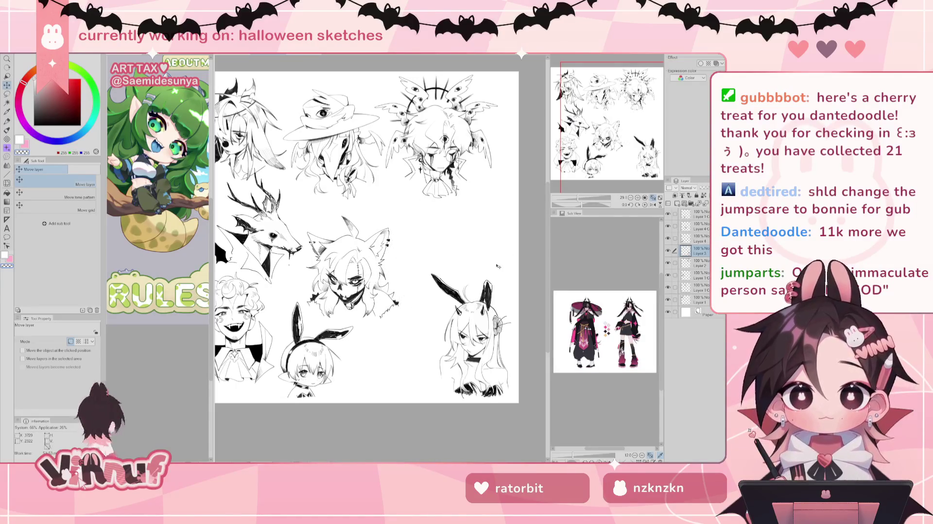
pyautogui.scroll(1, 366, 237)
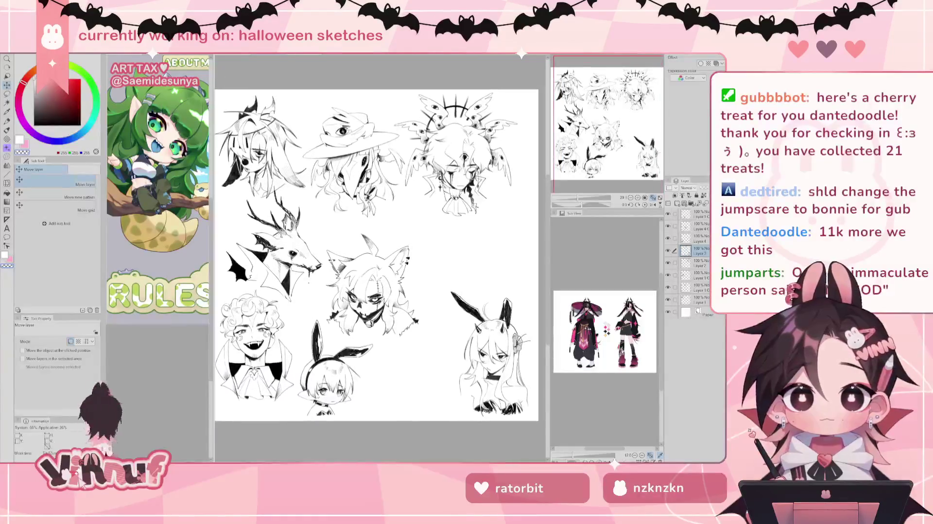
# Step: Move the wolf head to the middle left and the deer head to the centre right
pyautogui.moveTo(390, 358)
pyautogui.mouseDown()
pyautogui.moveTo(428, 329)
pyautogui.moveTo(306, 321)
pyautogui.mouseUp()
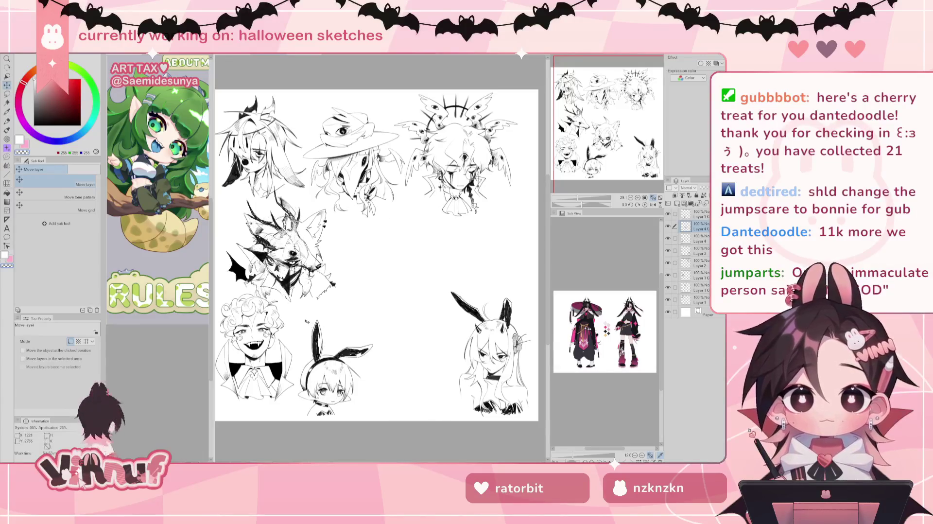
pyautogui.moveTo(307, 322); pyautogui.dragTo(325, 310)
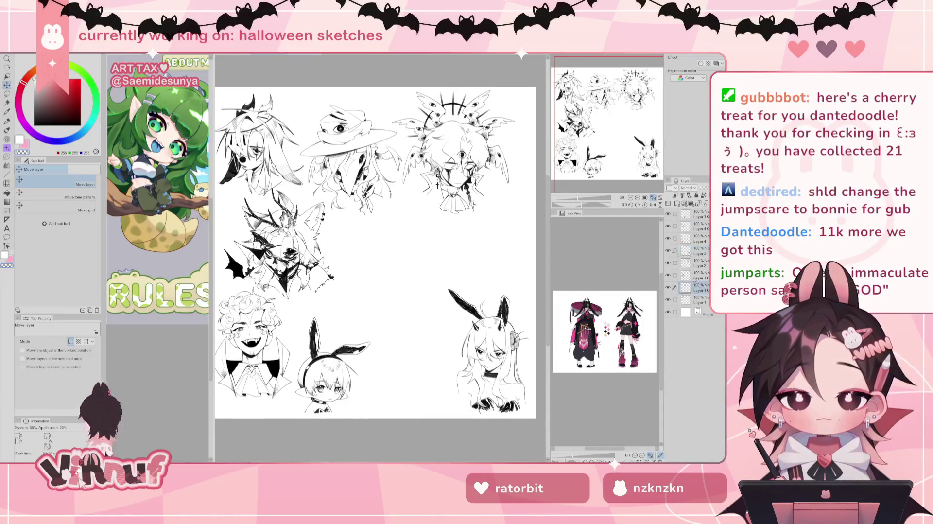
pyautogui.click(667, 275)
pyautogui.moveTo(282, 246)
pyautogui.mouseDown()
pyautogui.moveTo(435, 247)
pyautogui.moveTo(412, 249)
pyautogui.moveTo(421, 244)
pyautogui.mouseUp()
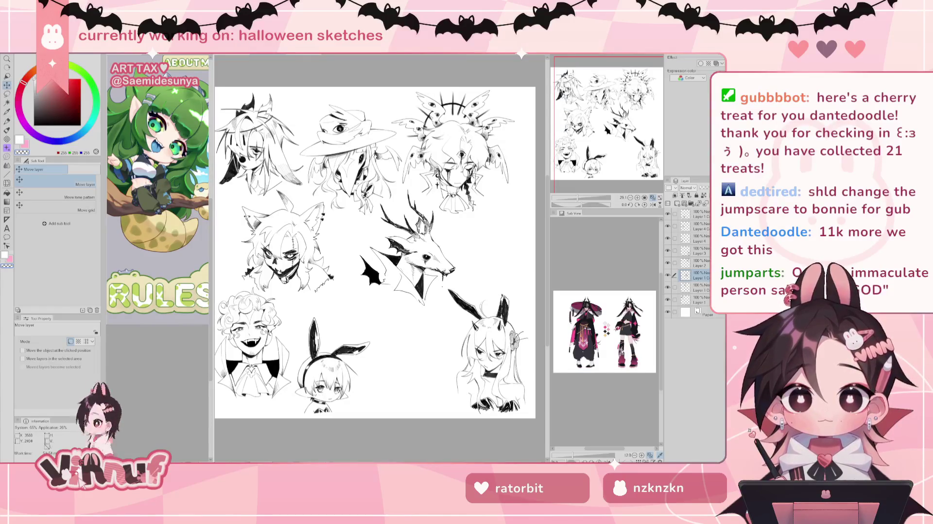
pyautogui.moveTo(459, 279); pyautogui.dragTo(458, 281)
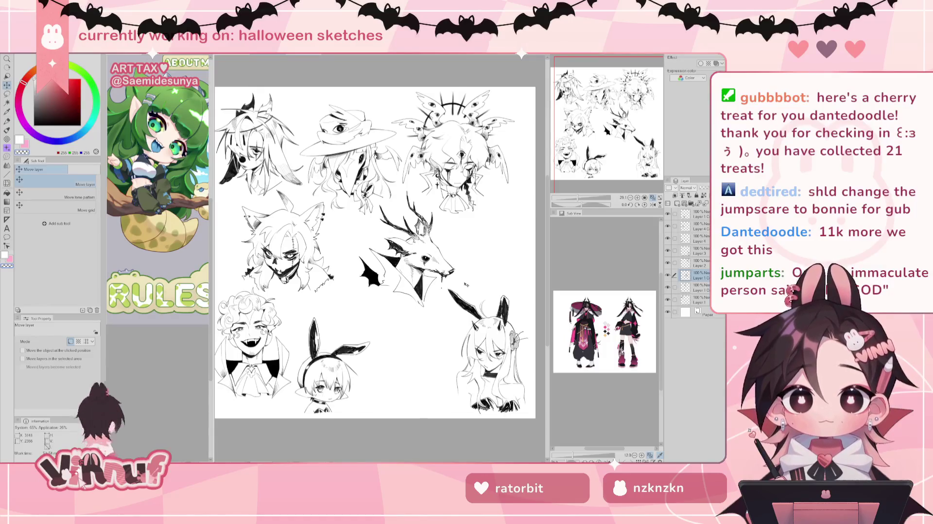
pyautogui.moveTo(374, 252); pyautogui.dragTo(367, 231)
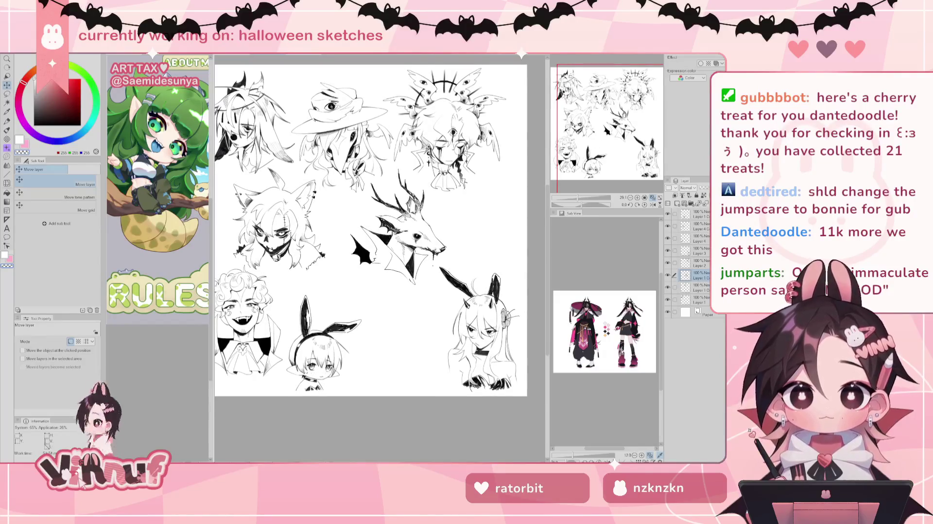
pyautogui.scroll(2, 379, 226)
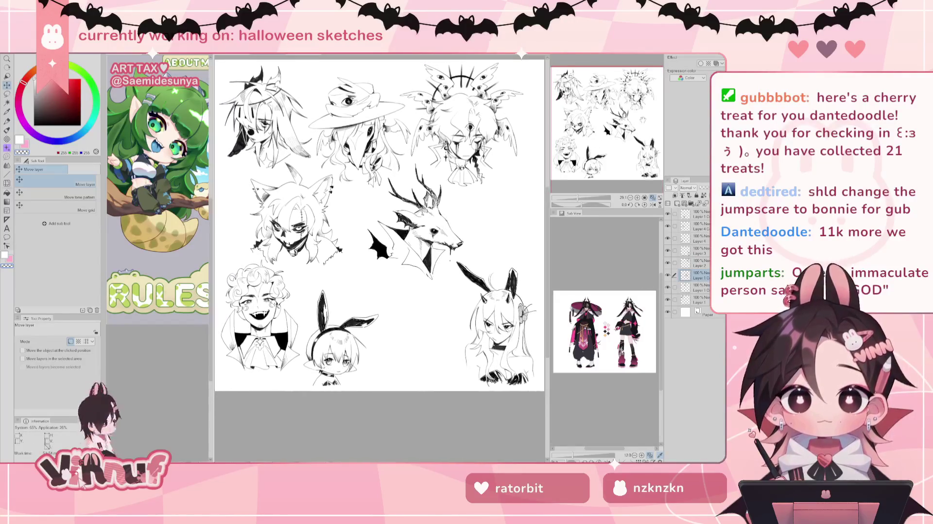
# Step: Try the curly-haired head at the centre, then undo to keep it at bottom left
pyautogui.click(667, 250)
pyautogui.click(667, 226)
pyautogui.click(686, 239)
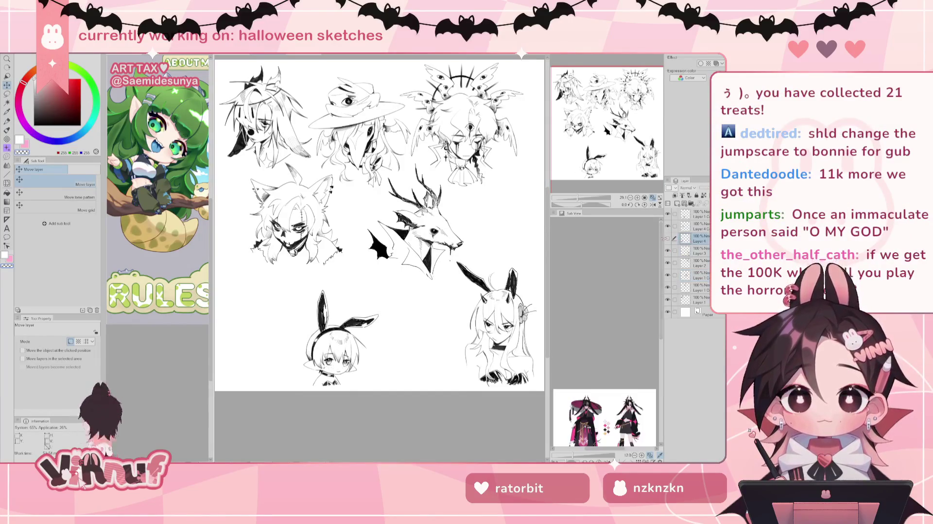
pyautogui.click(667, 238)
pyautogui.moveTo(349, 364); pyautogui.dragTo(465, 336)
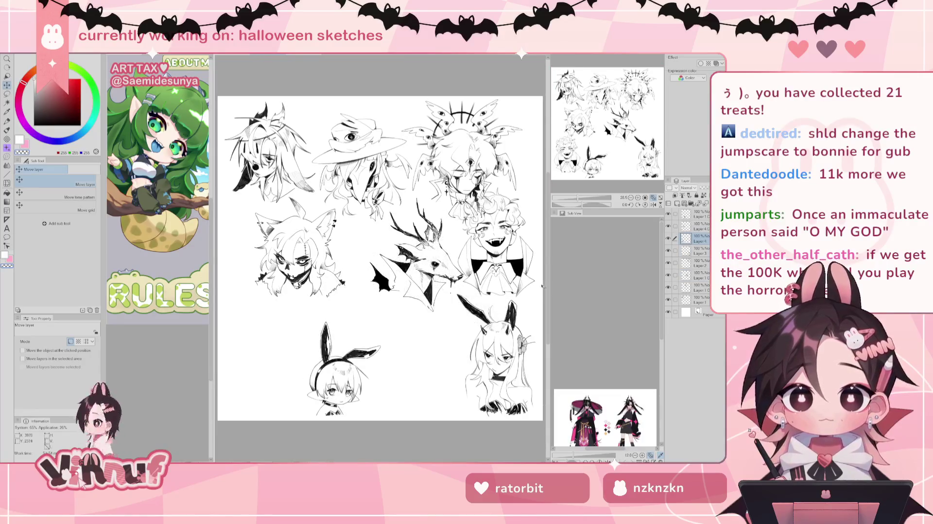
pyautogui.hotkey('ctrl', 'z')
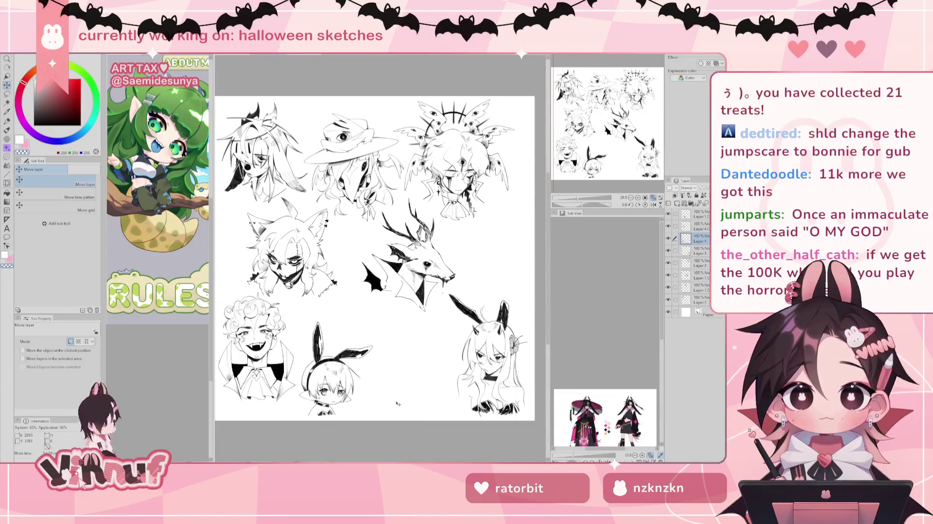
# Step: Slightly adjust the horned bunny girl's position at the right
pyautogui.moveTo(369, 396)
pyautogui.mouseDown()
pyautogui.moveTo(520, 288)
pyautogui.moveTo(416, 359)
pyautogui.moveTo(362, 374)
pyautogui.moveTo(391, 357)
pyautogui.moveTo(364, 401)
pyautogui.mouseUp()
pyautogui.moveTo(403, 336); pyautogui.dragTo(406, 311)
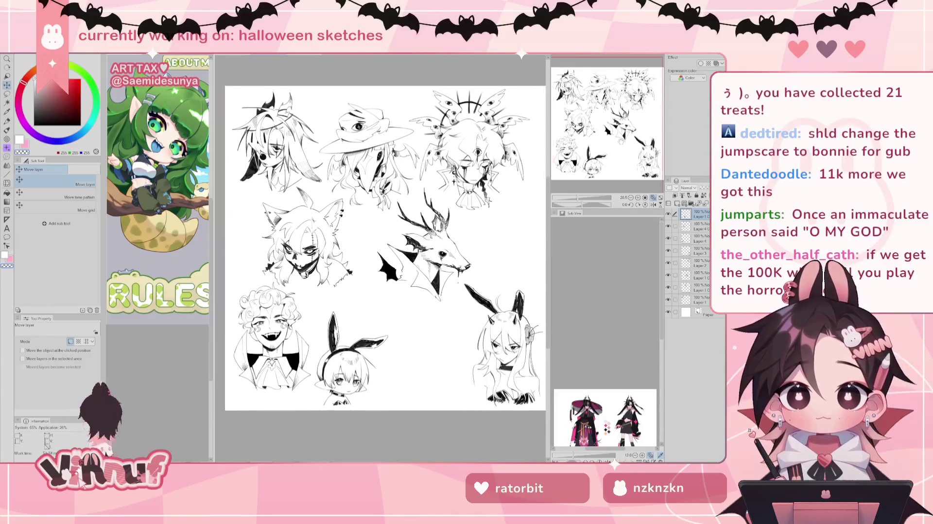
pyautogui.scroll(1, 376, 236)
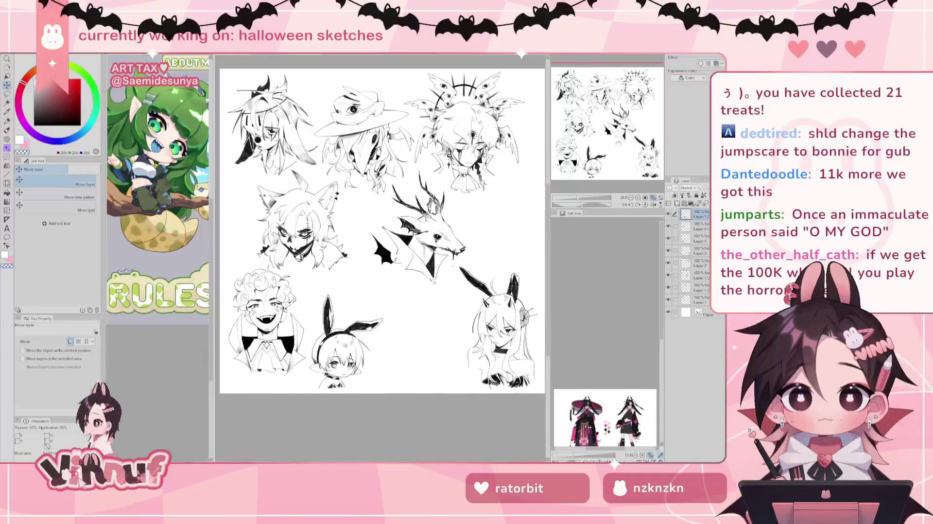
pyautogui.scroll(1, 376, 235)
pyautogui.moveTo(377, 238); pyautogui.dragTo(377, 239)
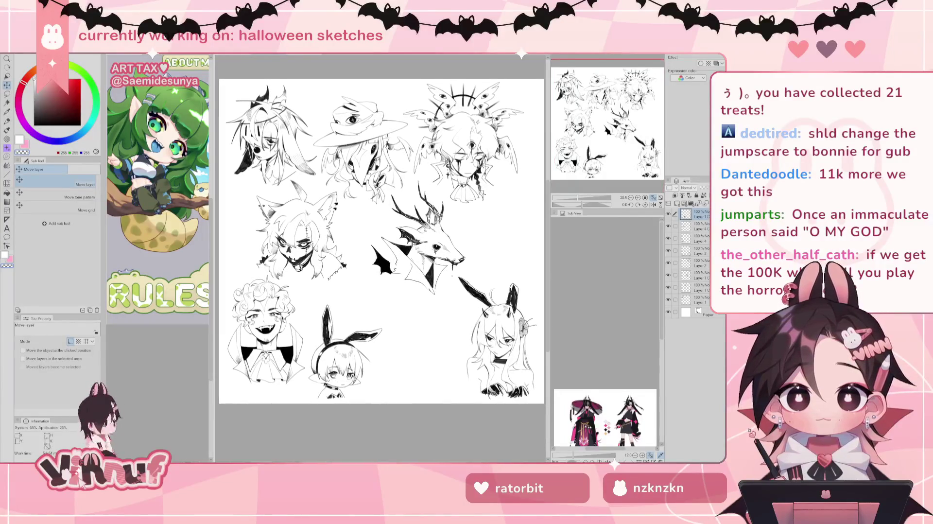
# Step: Select the haloed sketch's layer and start Free Transform with Ctrl+T
pyautogui.click(699, 275)
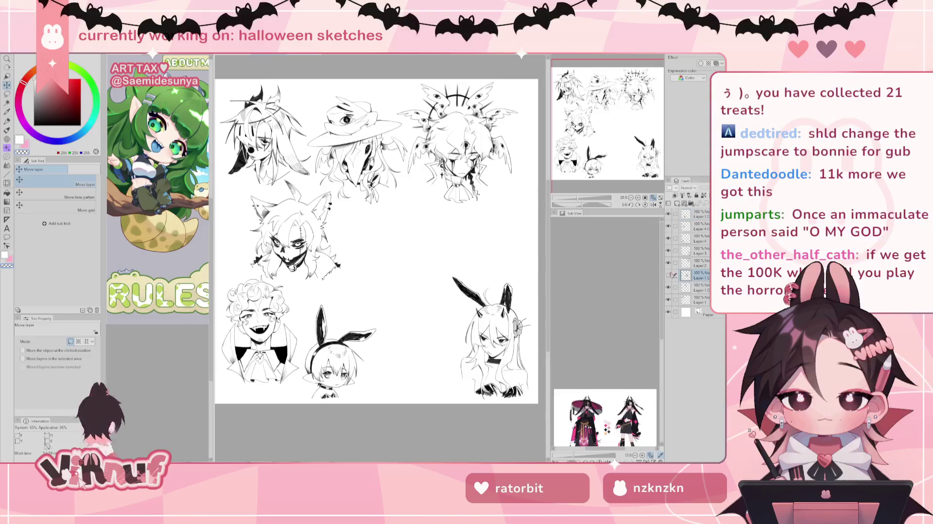
pyautogui.click(699, 263)
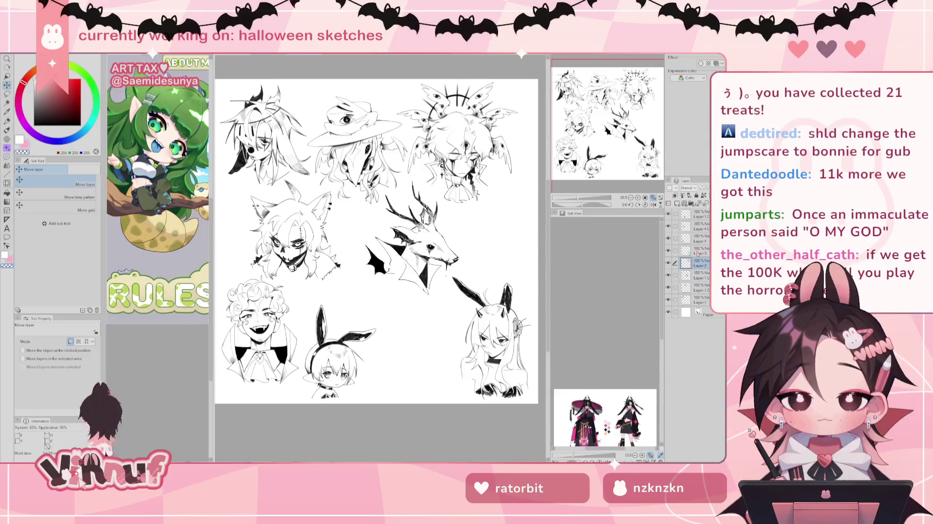
pyautogui.hotkey('ctrl', 't')
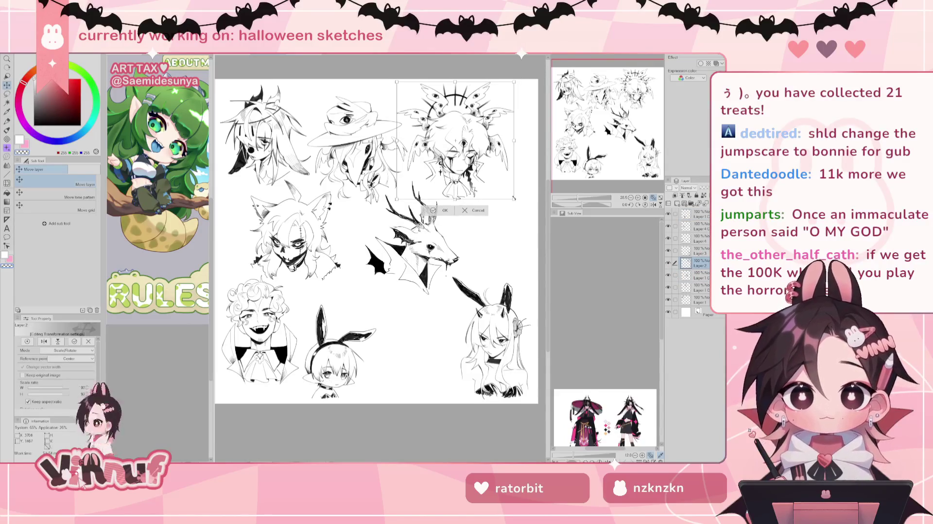
# Step: Scale the haloed sketch to about 97%, apply it, and check the bunny girl's layer
pyautogui.moveTo(517, 203)
pyautogui.mouseDown()
pyautogui.moveTo(539, 199)
pyautogui.moveTo(514, 197)
pyautogui.mouseUp()
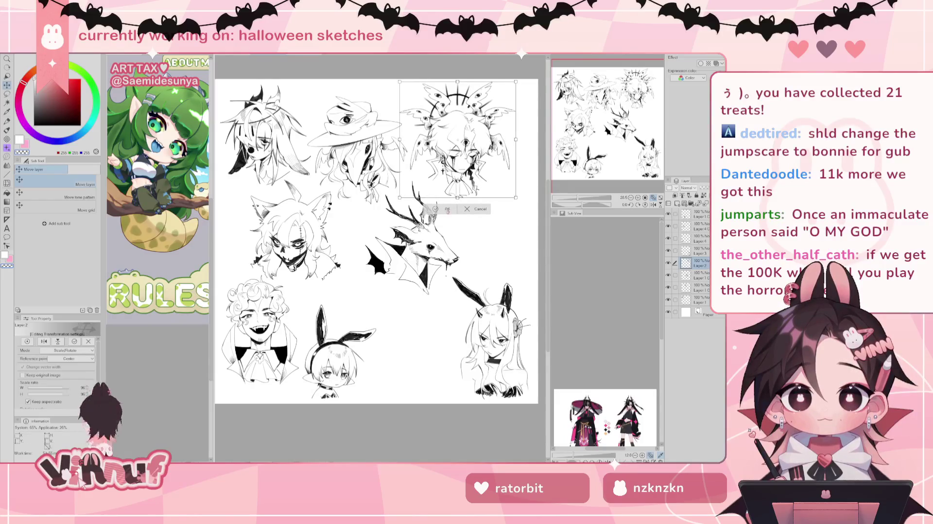
pyautogui.click(447, 210)
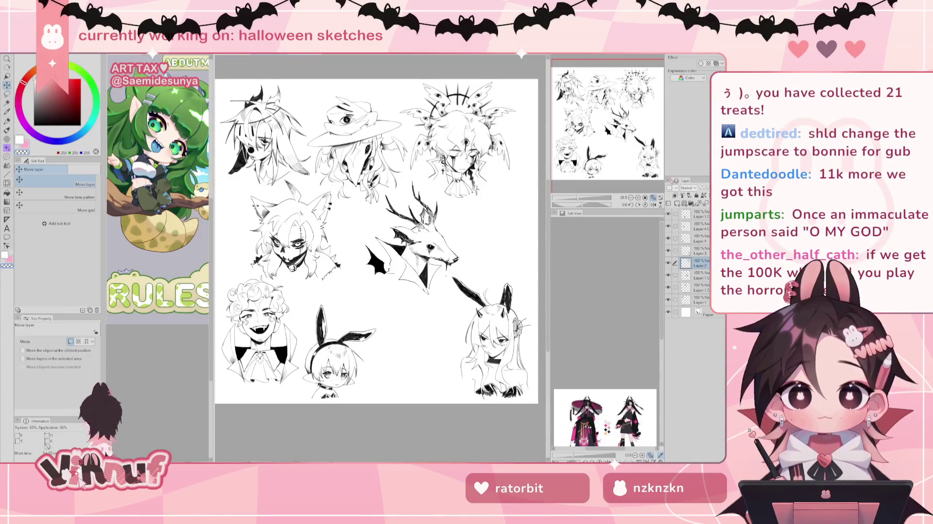
pyautogui.click(668, 251)
pyautogui.click(668, 250)
# Step: Move the deer head sketch down and to the left
pyautogui.click(668, 238)
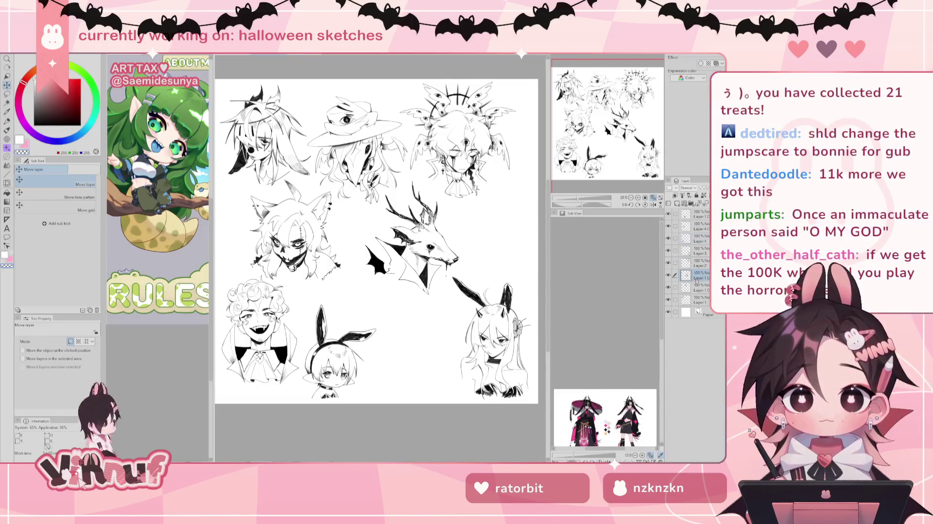
pyautogui.moveTo(473, 263)
pyautogui.mouseDown()
pyautogui.moveTo(420, 333)
pyautogui.moveTo(416, 360)
pyautogui.moveTo(427, 344)
pyautogui.mouseUp()
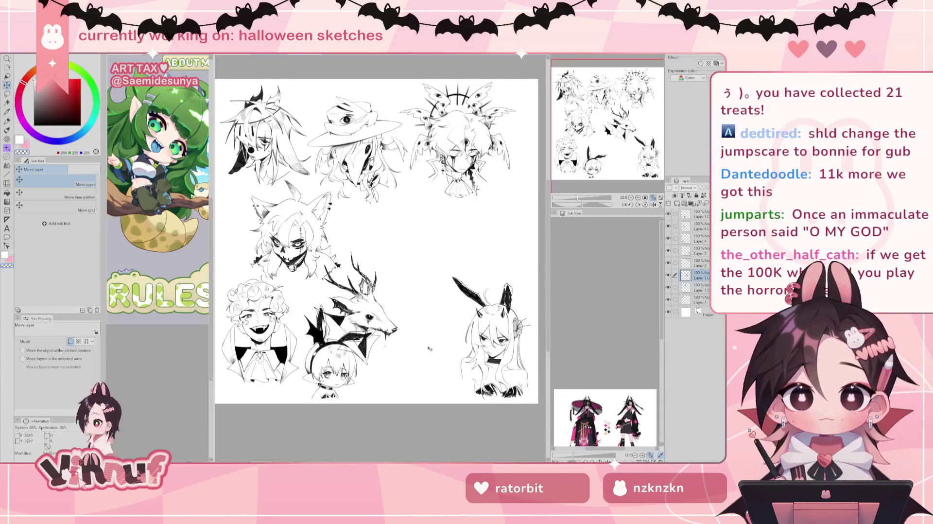
pyautogui.moveTo(427, 344); pyautogui.dragTo(443, 337)
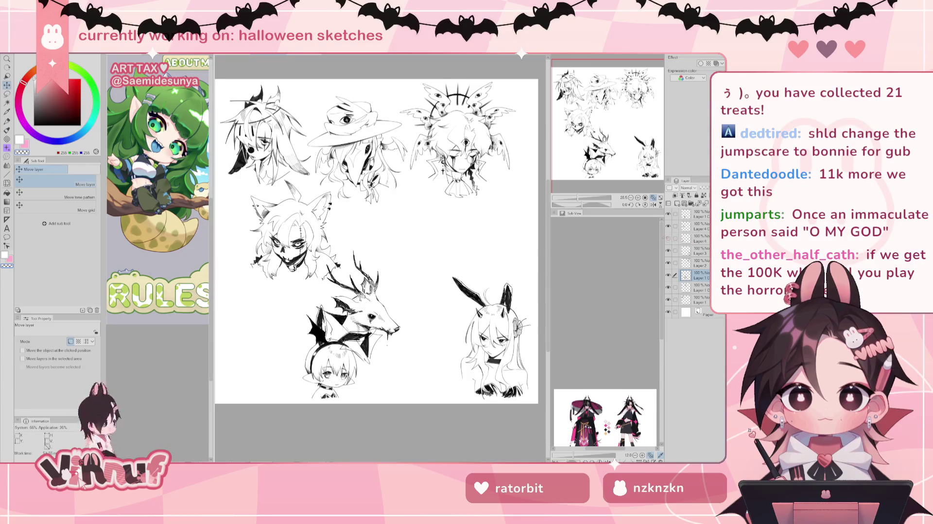
# Step: Place the bunny chibi at the lower left of the page
pyautogui.scroll(1, 379, 251)
pyautogui.moveTo(410, 421); pyautogui.dragTo(497, 277)
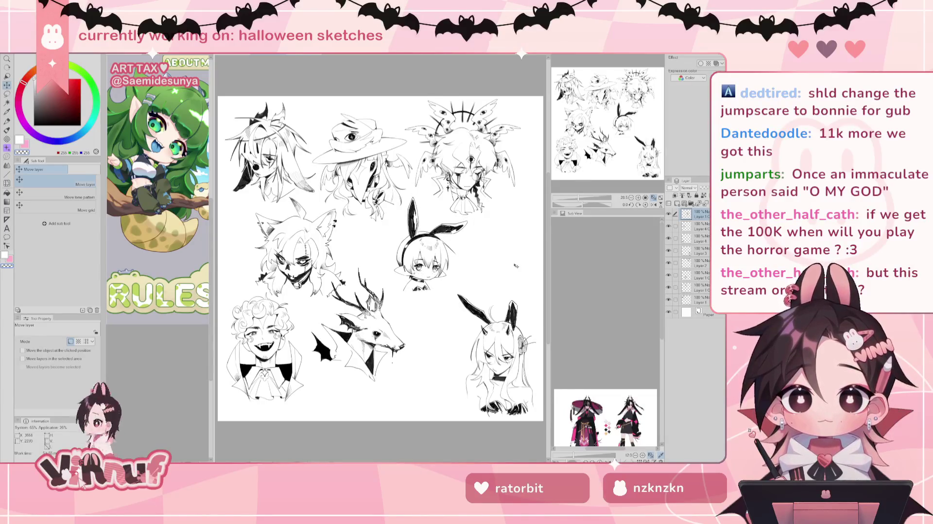
pyautogui.scroll(-1, 381, 258)
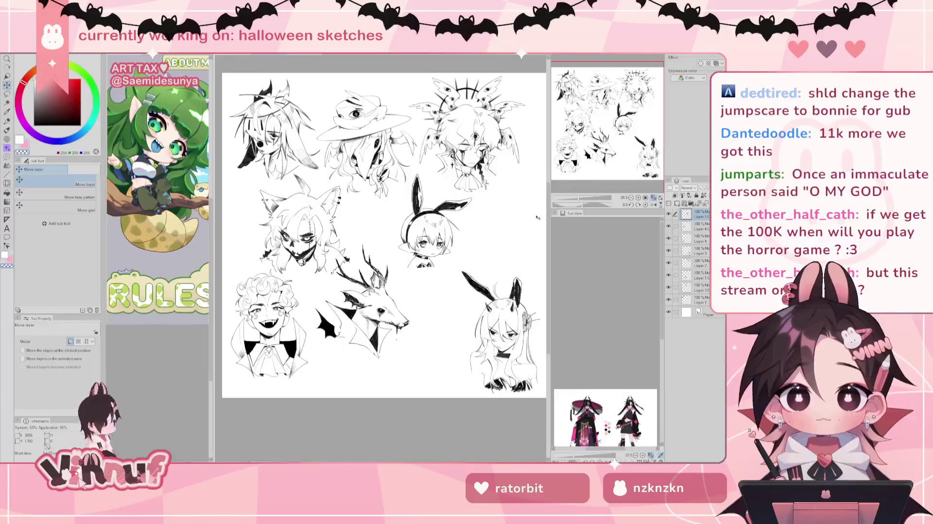
pyautogui.moveTo(485, 275); pyautogui.dragTo(323, 354)
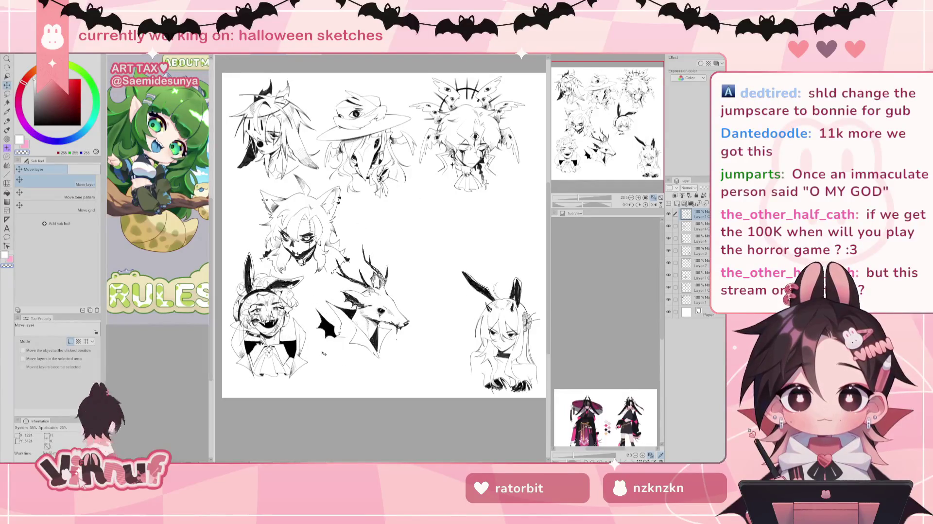
pyautogui.moveTo(322, 353); pyautogui.dragTo(321, 353)
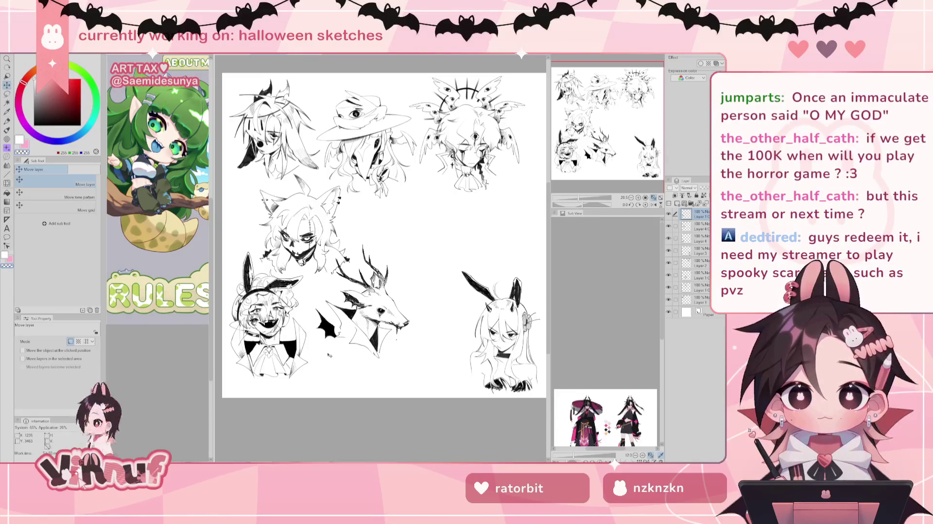
# Step: Move the curly-haired vampire sketch into the empty middle of the page
pyautogui.click(668, 250)
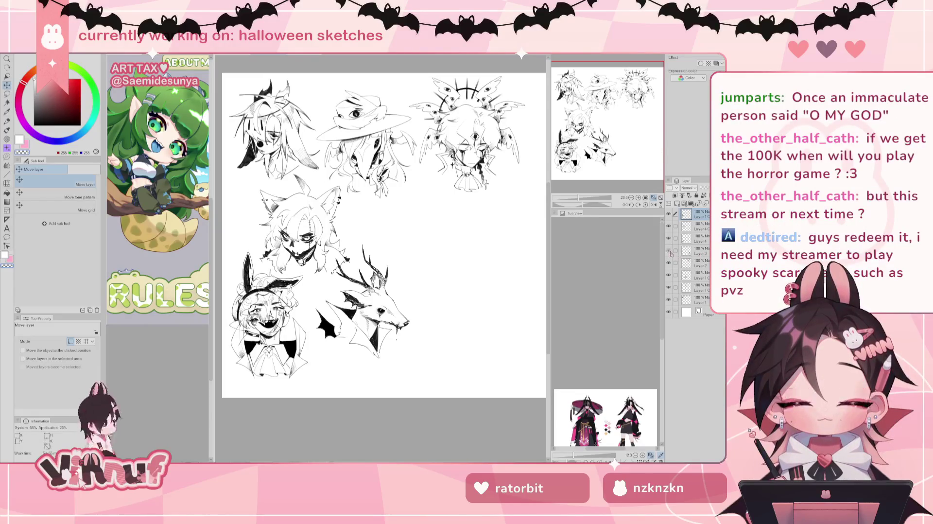
pyautogui.click(669, 274)
pyautogui.click(669, 275)
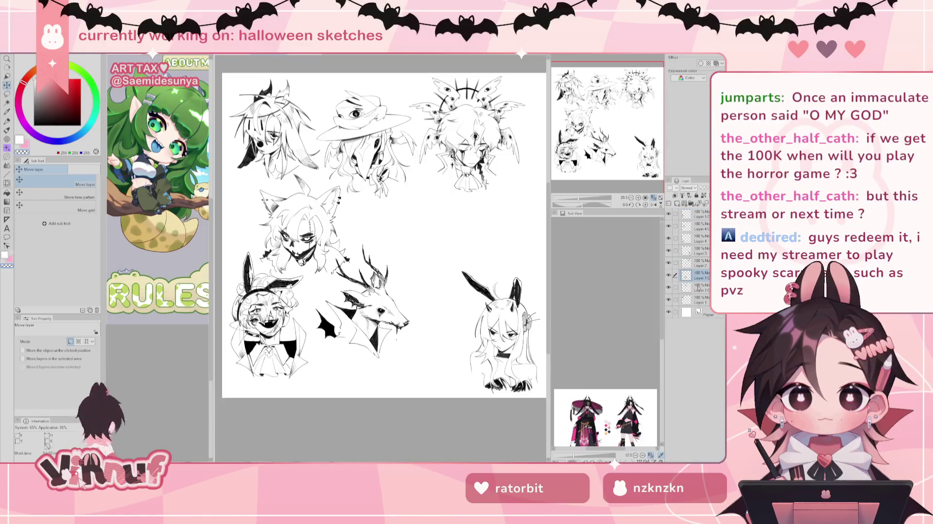
pyautogui.moveTo(269, 331); pyautogui.dragTo(430, 234)
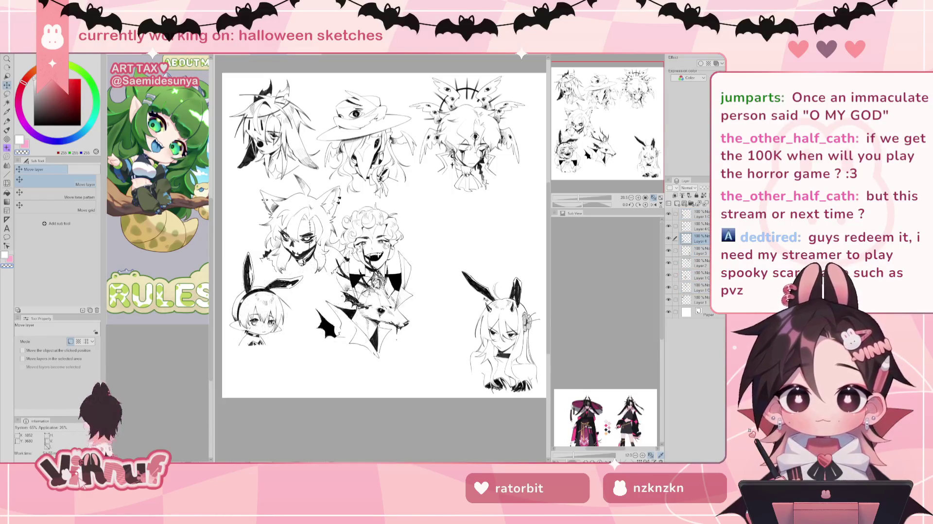
pyautogui.moveTo(535, 287); pyautogui.dragTo(527, 276)
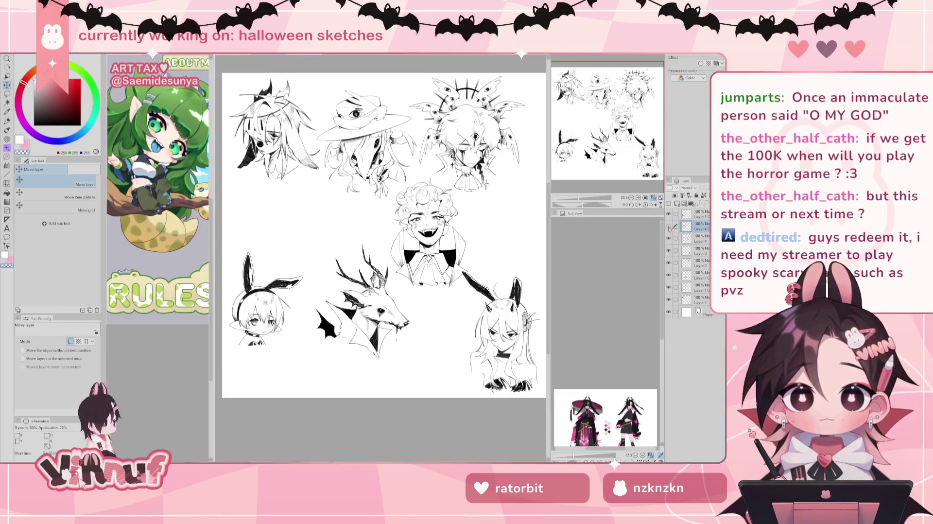
# Step: Nudge the wolf sketch up-left and shift the deer sketch left and down
pyautogui.moveTo(470, 333); pyautogui.dragTo(468, 325)
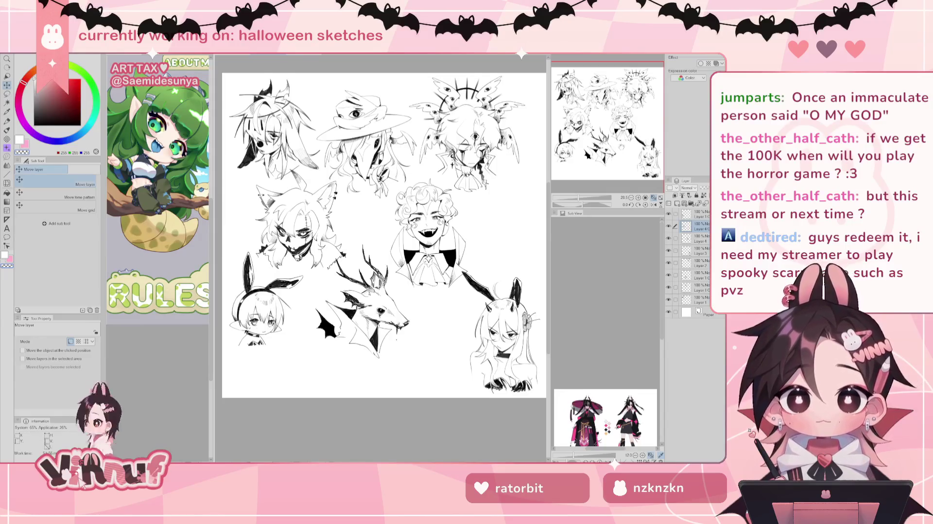
pyautogui.scroll(1, 383, 238)
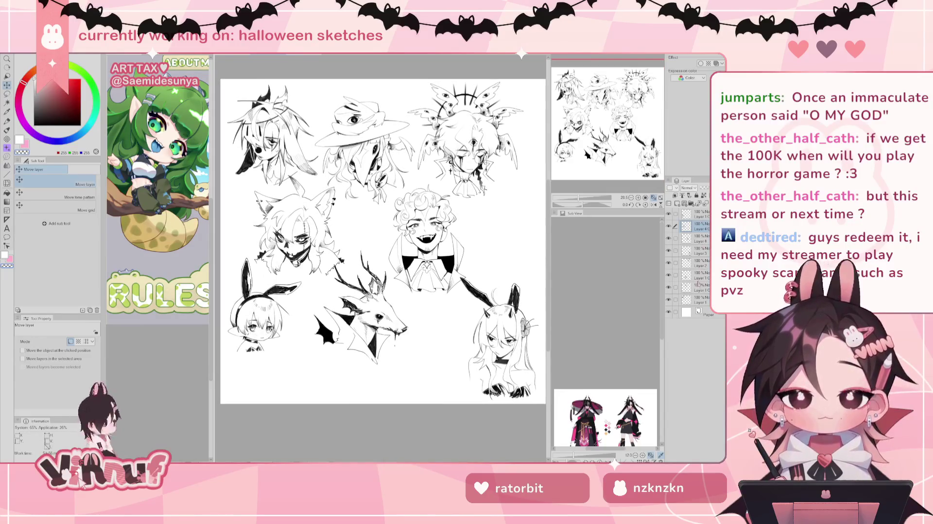
pyautogui.moveTo(369, 316); pyautogui.dragTo(340, 335)
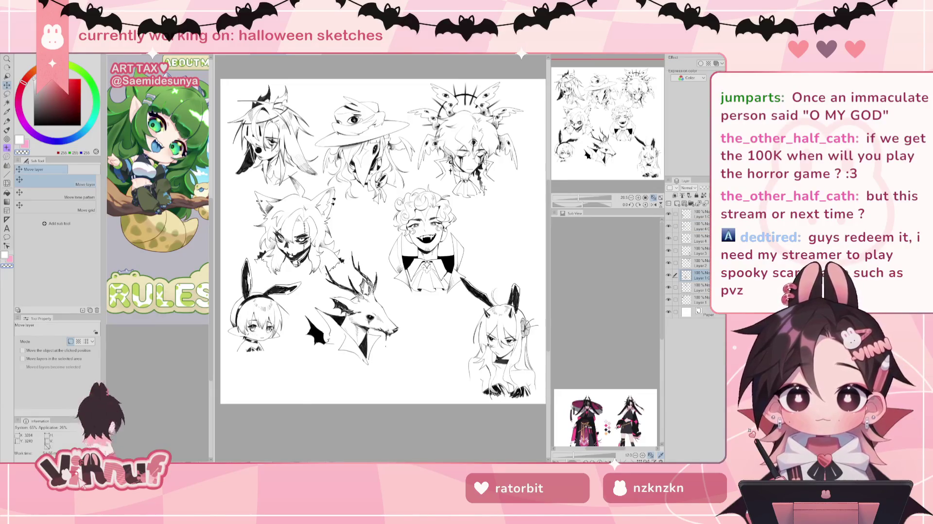
pyautogui.moveTo(468, 358); pyautogui.dragTo(467, 353)
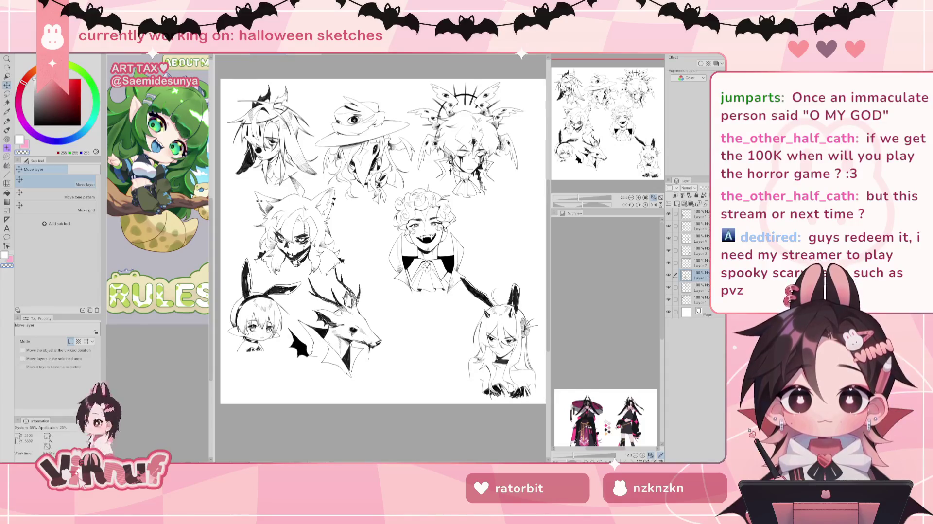
# Step: Check the lower-right girl's layer and settle the deer sketch below the vampire
pyautogui.click(668, 250)
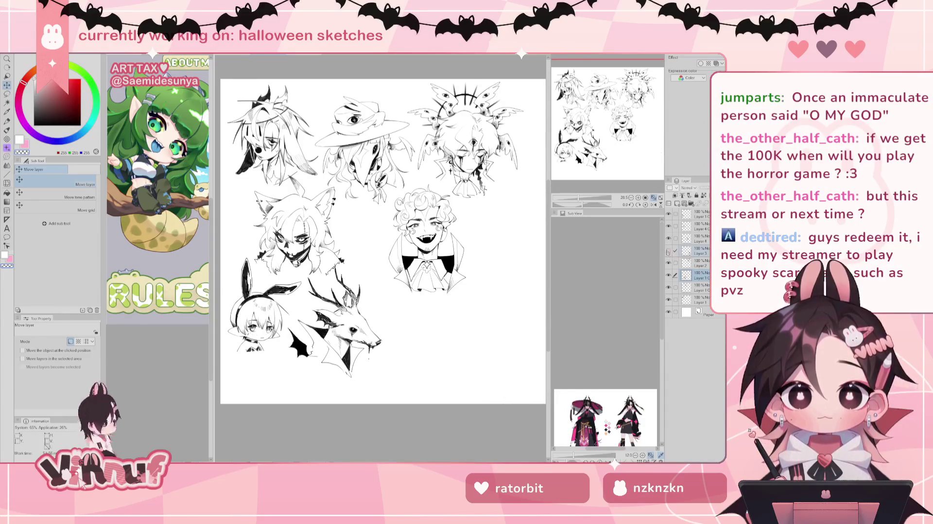
pyautogui.click(668, 250)
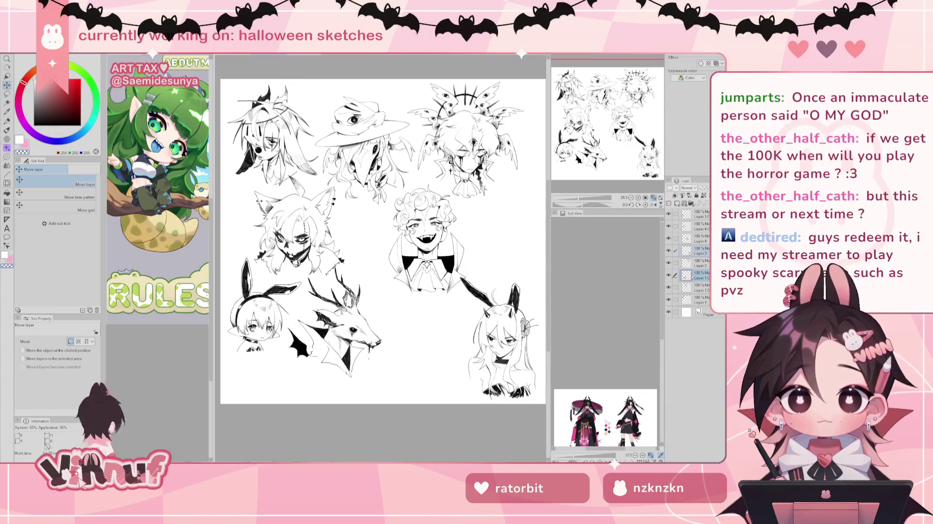
pyautogui.click(668, 250)
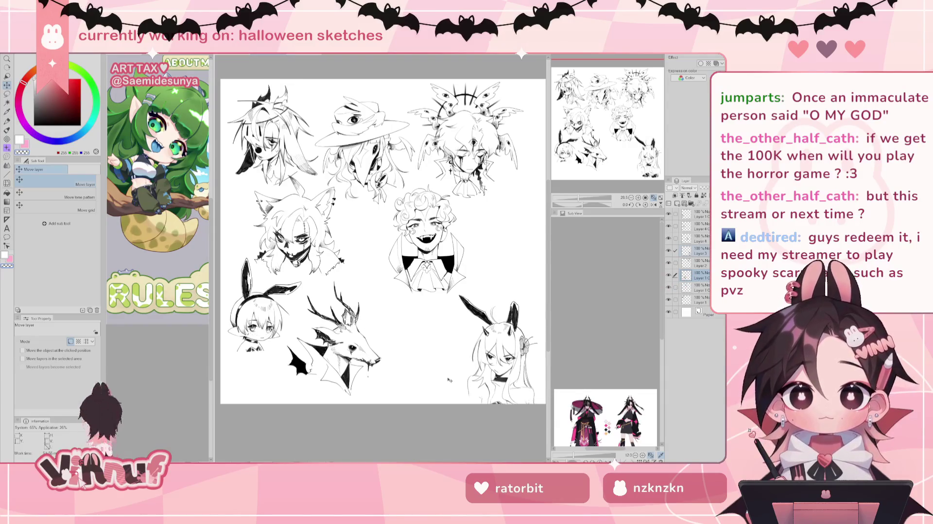
pyautogui.click(668, 250)
pyautogui.hotkey('ctrl', 'z')
pyautogui.hotkey('ctrl', 'y')
pyautogui.moveTo(451, 331); pyautogui.dragTo(441, 352)
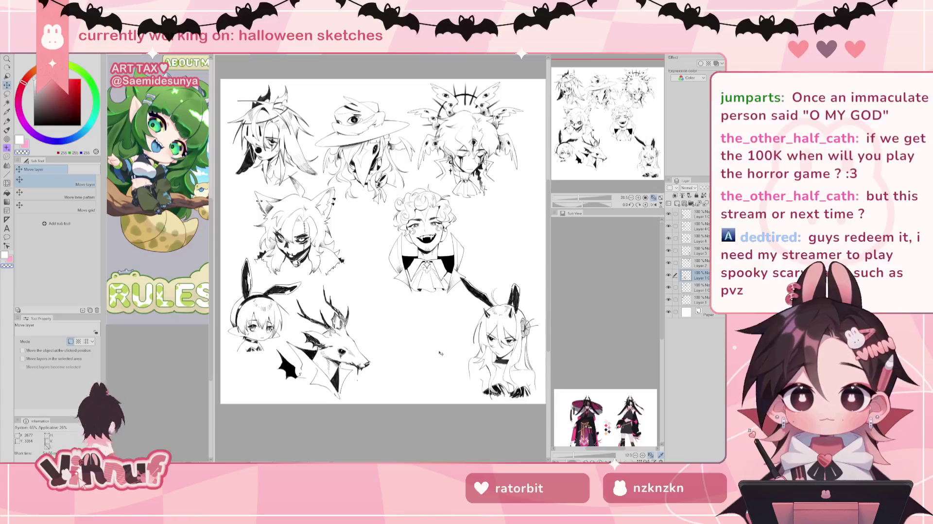
pyautogui.moveTo(441, 352); pyautogui.dragTo(442, 353)
pyautogui.moveTo(442, 353); pyautogui.dragTo(449, 332)
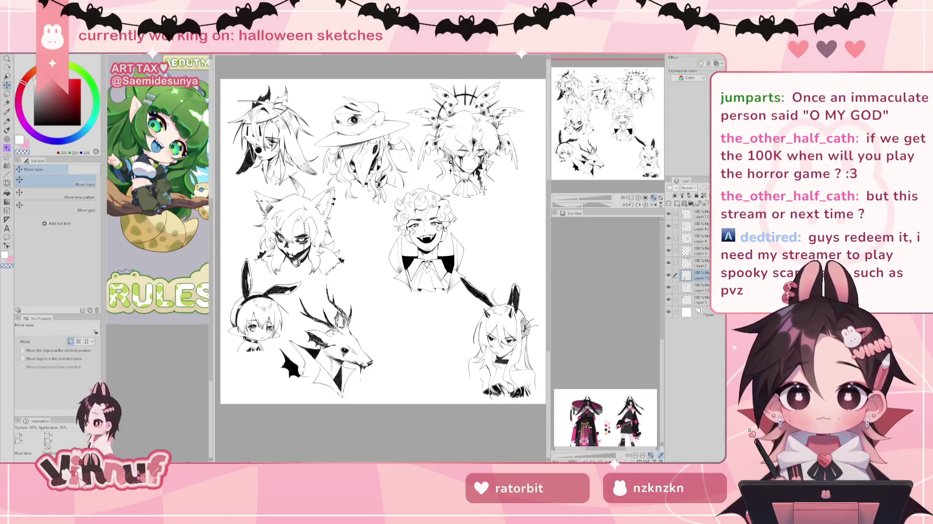
pyautogui.moveTo(383, 242); pyautogui.dragTo(387, 231)
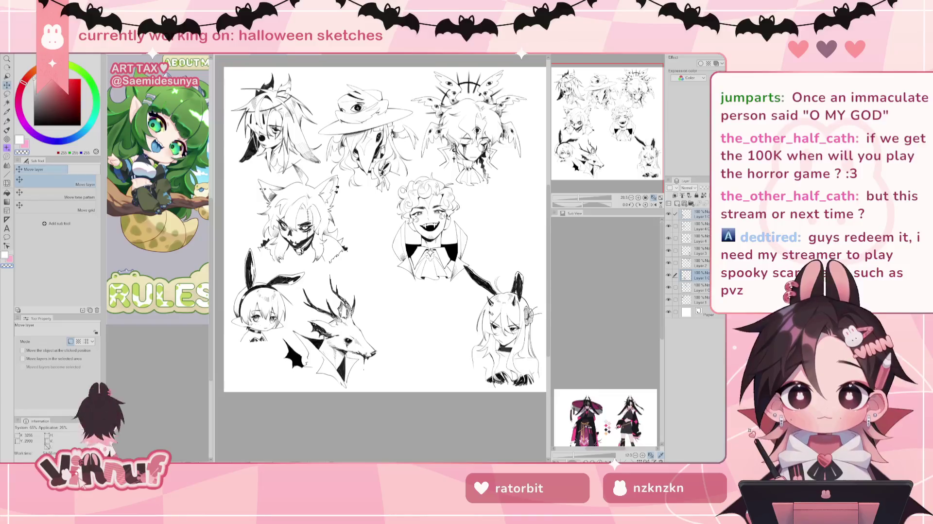
# Step: Select Layer 4 and move the curly-haired vampire sketch slightly left
pyautogui.click(704, 250)
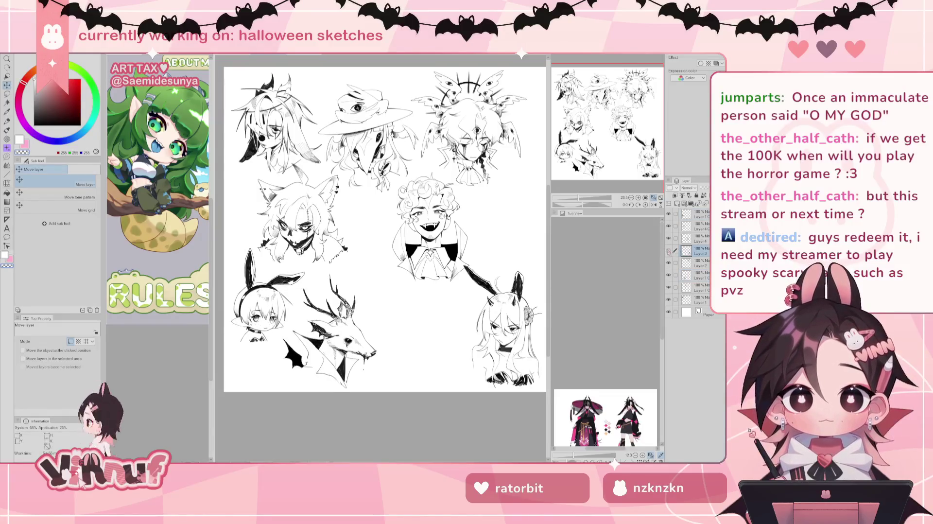
pyautogui.click(668, 250)
pyautogui.click(668, 250)
pyautogui.click(699, 226)
pyautogui.moveTo(536, 290); pyautogui.dragTo(535, 301)
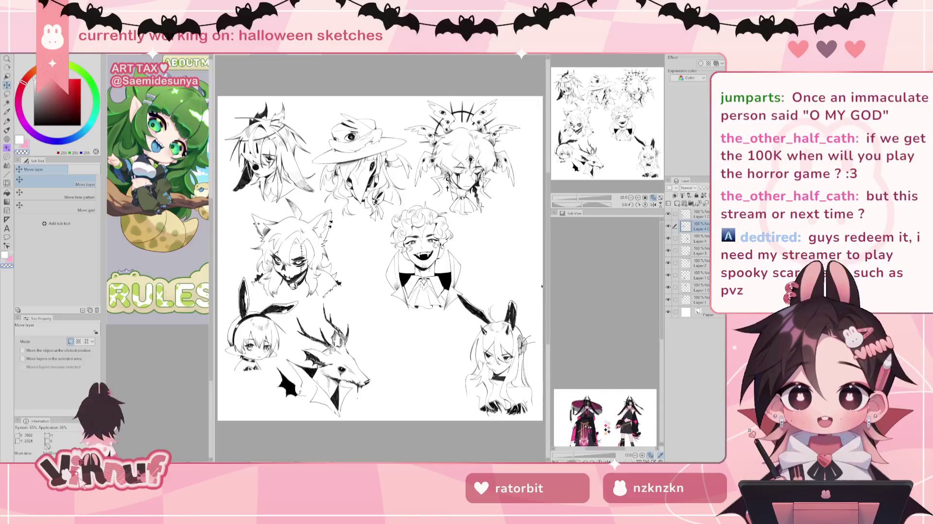
pyautogui.click(668, 238)
pyautogui.click(699, 238)
pyautogui.moveTo(534, 285); pyautogui.dragTo(492, 300)
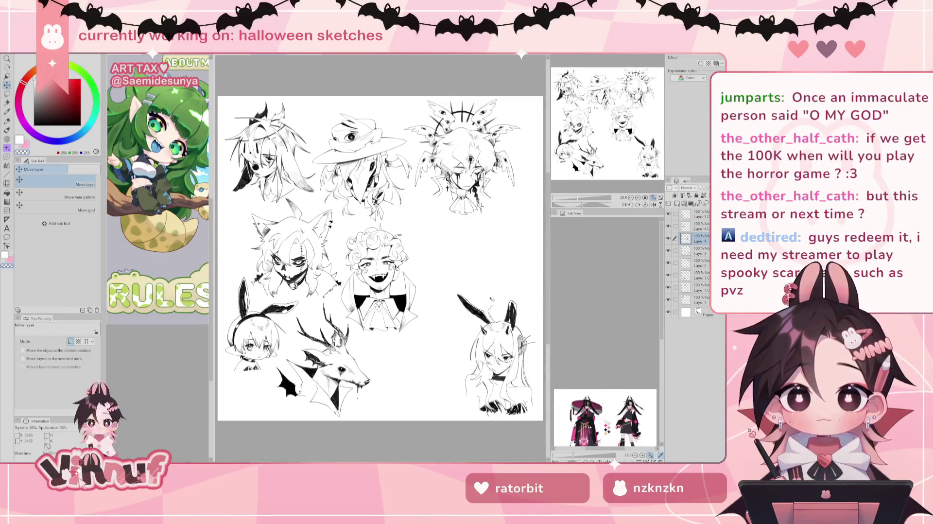
pyautogui.moveTo(492, 300); pyautogui.dragTo(494, 286)
pyautogui.moveTo(608, 131); pyautogui.dragTo(613, 130)
# Step: Enlarge the vampire sketch slightly with Ctrl+T, apply it, and switch to the brush
pyautogui.hotkey('ctrl', 't')
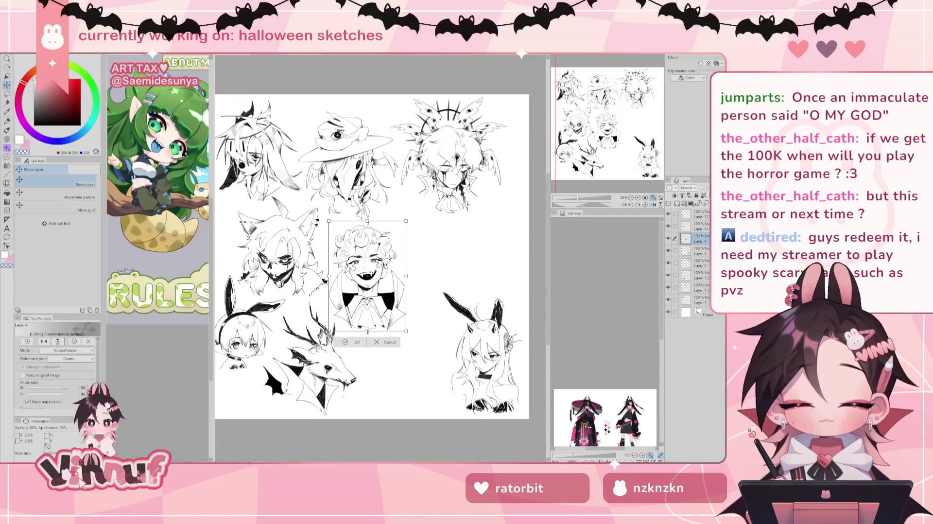
pyautogui.moveTo(366, 331); pyautogui.dragTo(366, 339)
pyautogui.click(356, 346)
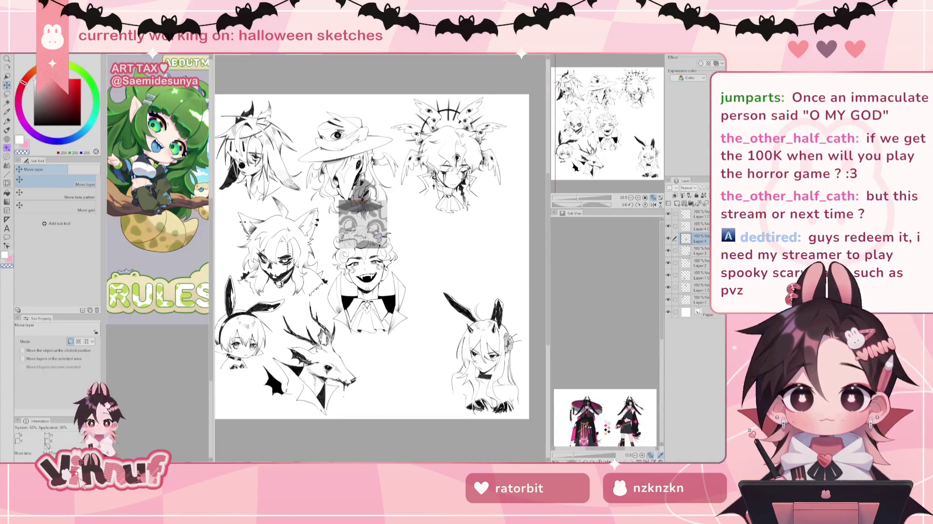
pyautogui.press('b')
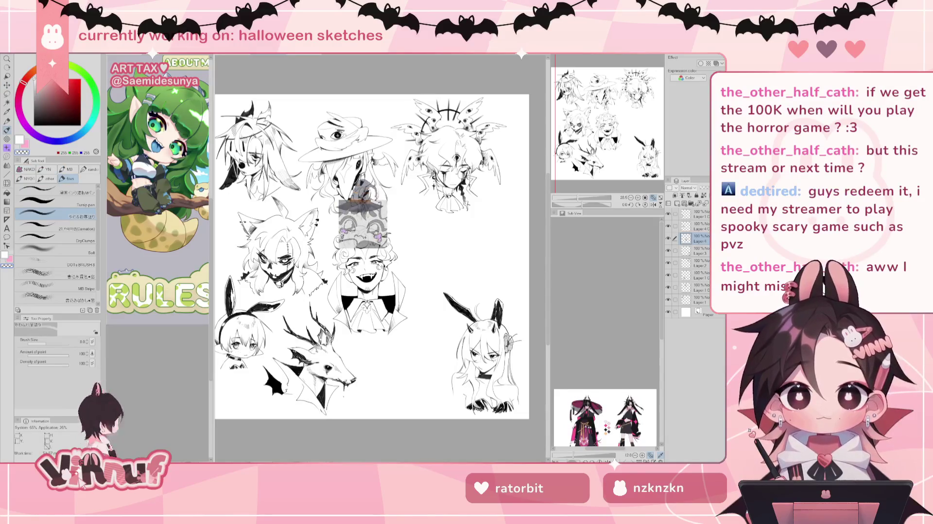
# Step: Fit the page to the window and move the bunny girl into the middle row
pyautogui.moveTo(611, 147); pyautogui.dragTo(624, 156)
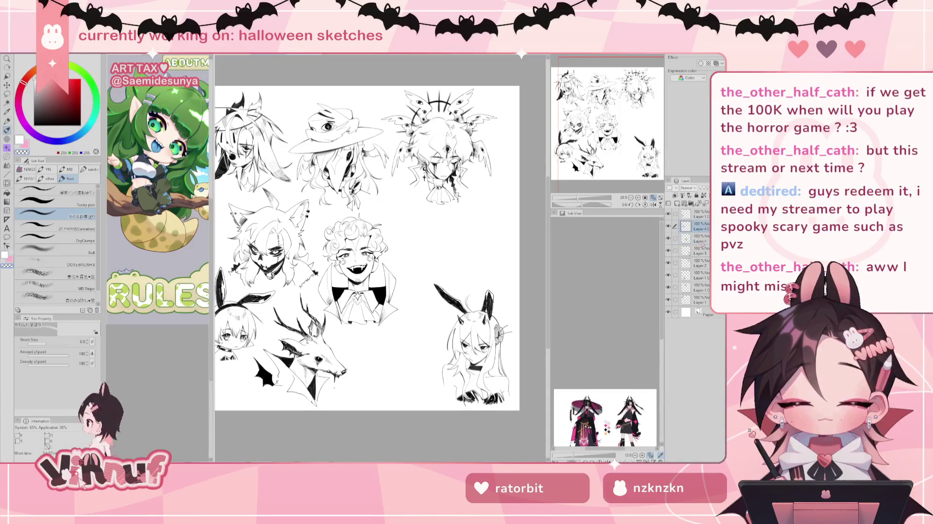
pyautogui.click(697, 250)
pyautogui.hotkey('ctrl', '0')
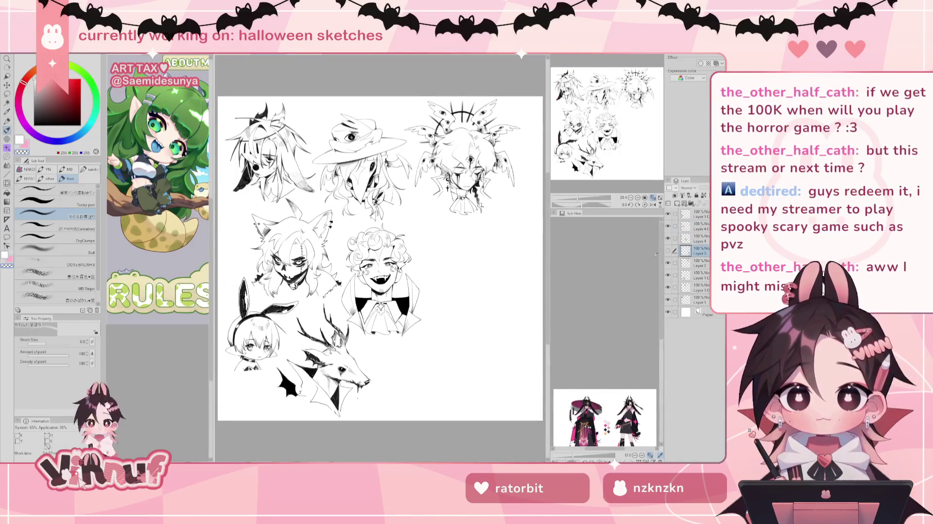
pyautogui.click(668, 251)
pyautogui.press('k')
pyautogui.moveTo(495, 355)
pyautogui.mouseDown()
pyautogui.moveTo(456, 273)
pyautogui.moveTo(490, 282)
pyautogui.moveTo(443, 282)
pyautogui.mouseUp()
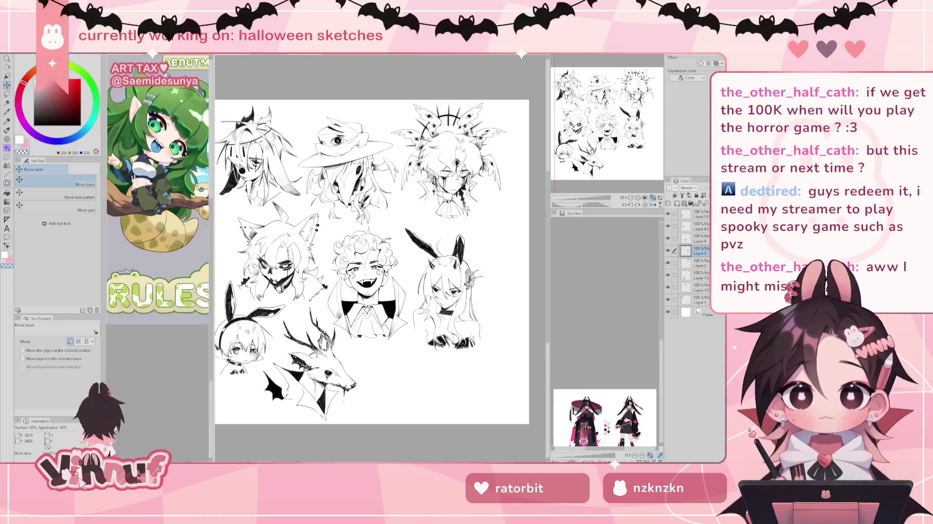
pyautogui.moveTo(443, 282)
pyautogui.mouseDown()
pyautogui.moveTo(493, 277)
pyautogui.moveTo(440, 281)
pyautogui.moveTo(464, 302)
pyautogui.mouseUp()
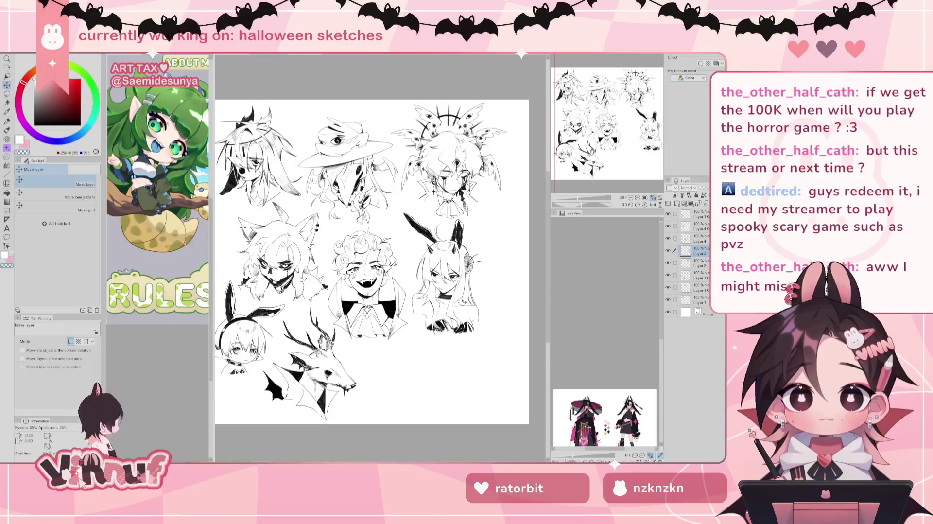
pyautogui.moveTo(494, 306); pyautogui.dragTo(425, 308)
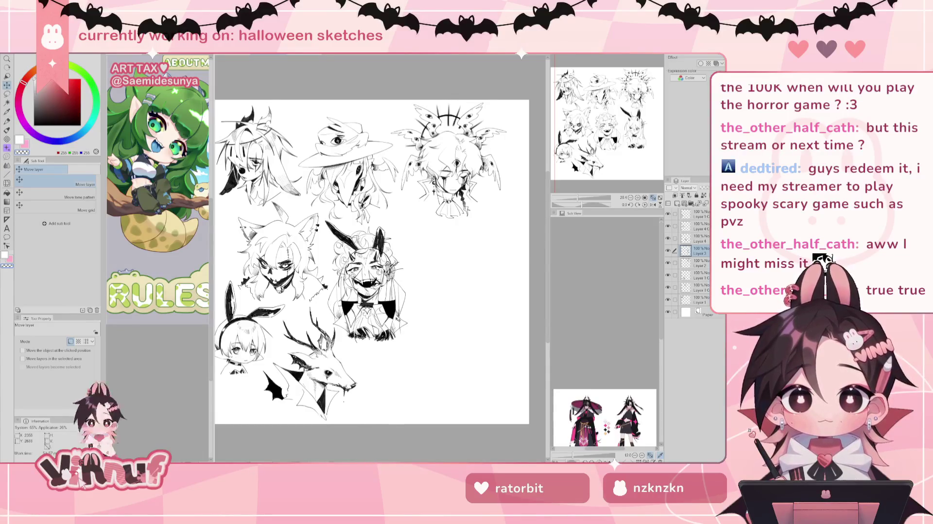
pyautogui.moveTo(425, 308); pyautogui.dragTo(421, 288)
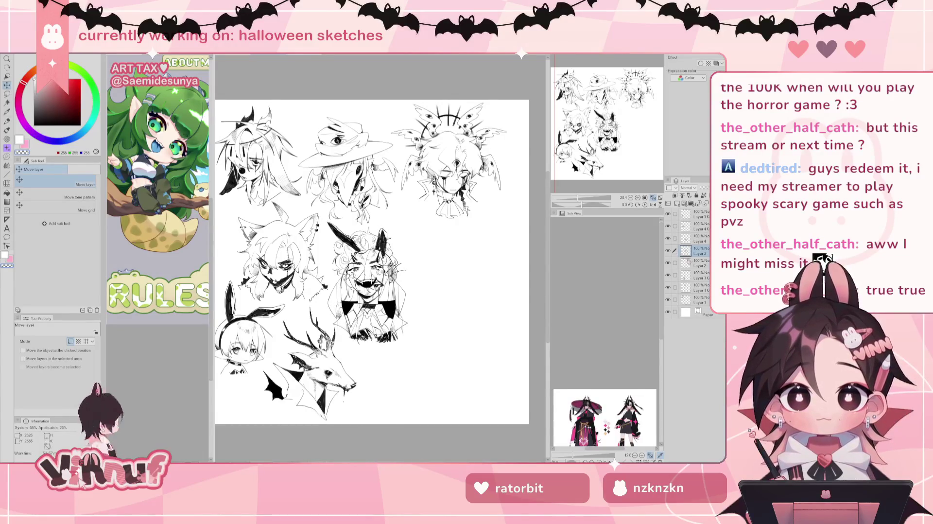
# Step: Shift the vampire sketch right, zoom out, and nudge the deer sketch slightly right
pyautogui.click(668, 262)
pyautogui.click(698, 238)
pyautogui.moveTo(437, 323)
pyautogui.mouseDown()
pyautogui.moveTo(517, 321)
pyautogui.moveTo(495, 309)
pyautogui.moveTo(490, 292)
pyautogui.mouseUp()
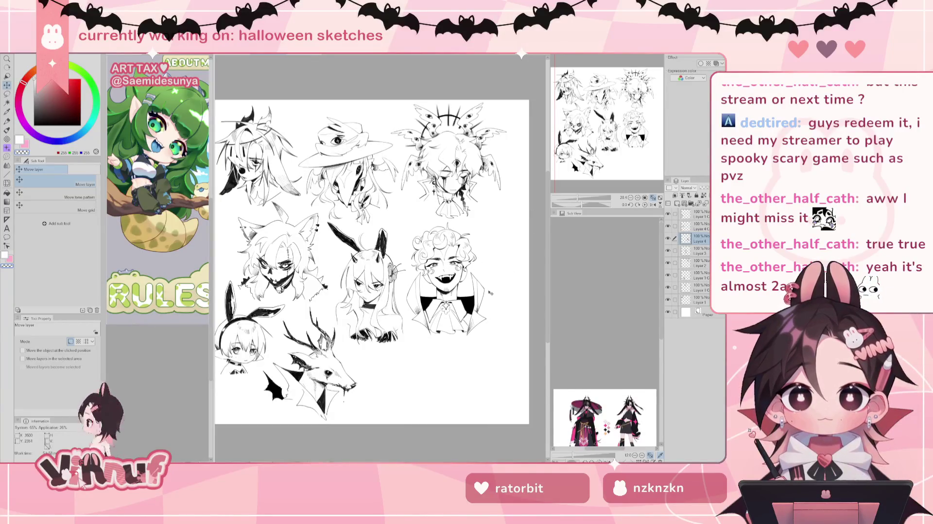
pyautogui.moveTo(578, 199); pyautogui.dragTo(579, 199)
pyautogui.click(698, 277)
pyautogui.moveTo(491, 364); pyautogui.dragTo(495, 365)
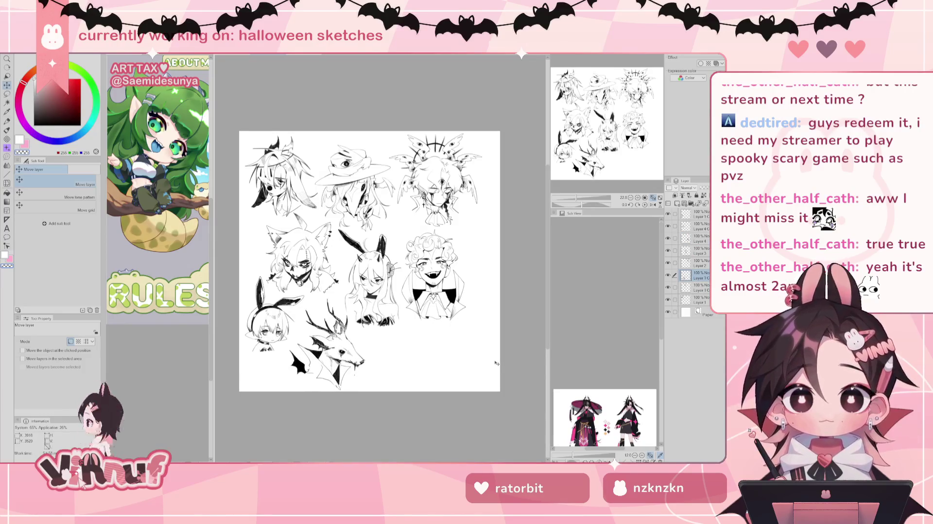
# Step: Nudge the bunny sketch slightly and the curly-haired face sketch to the right
pyautogui.click(698, 287)
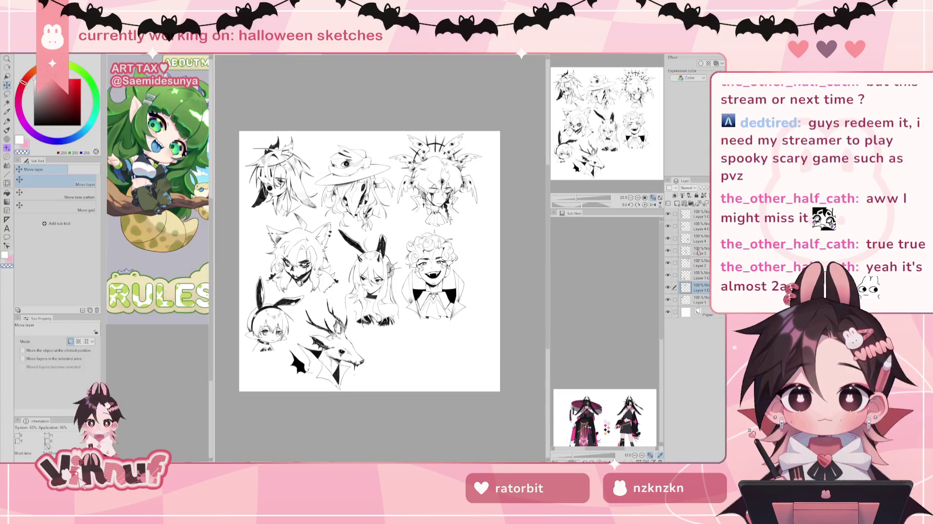
pyautogui.click(698, 213)
pyautogui.moveTo(488, 328)
pyautogui.mouseDown()
pyautogui.moveTo(492, 338)
pyautogui.moveTo(490, 330)
pyautogui.mouseUp()
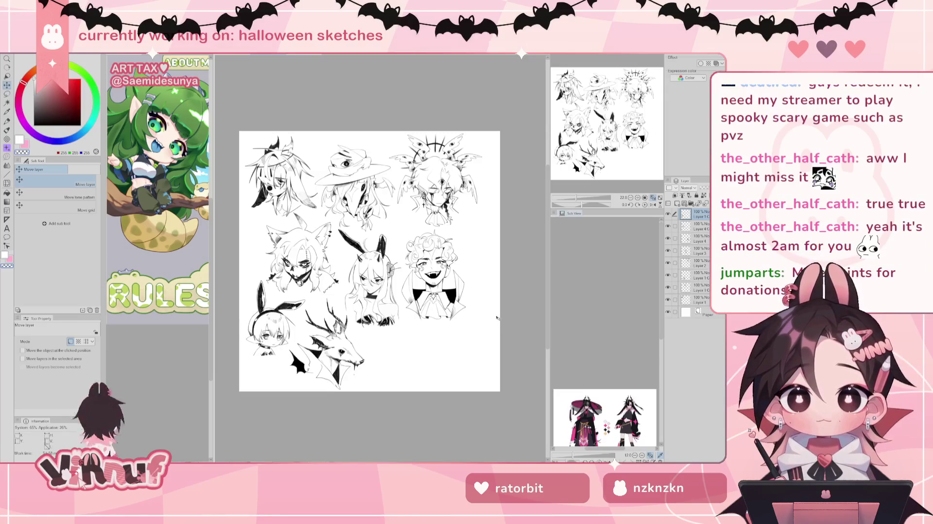
pyautogui.click(668, 226)
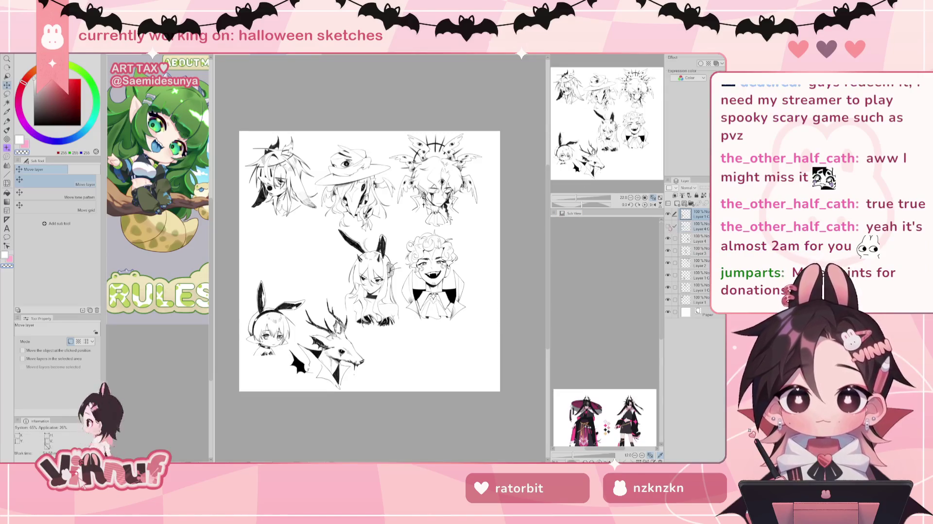
pyautogui.click(667, 226)
pyautogui.click(699, 238)
pyautogui.moveTo(524, 335); pyautogui.dragTo(534, 327)
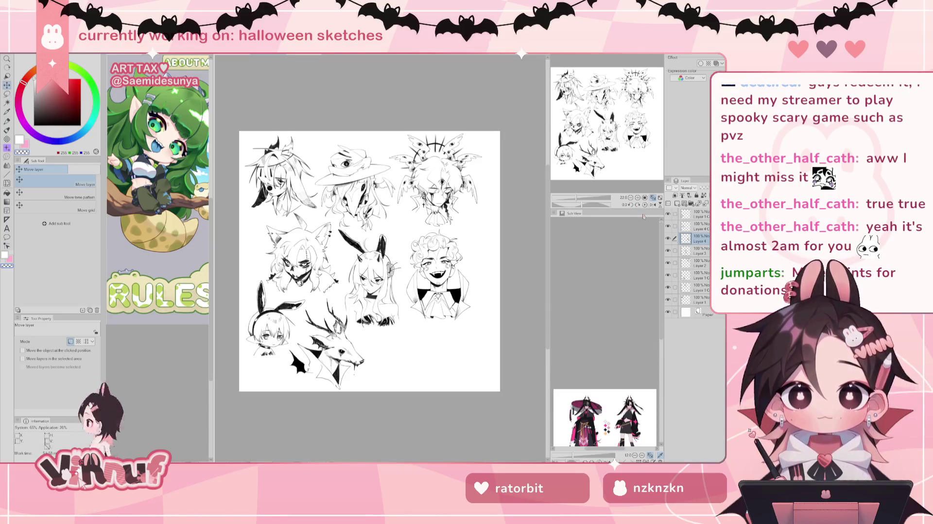
# Step: Move the hat sketch up and nudge the top-left sketch into place
pyautogui.click(699, 287)
pyautogui.moveTo(506, 311)
pyautogui.mouseDown()
pyautogui.moveTo(506, 285)
pyautogui.moveTo(501, 291)
pyautogui.mouseUp()
pyautogui.click(694, 301)
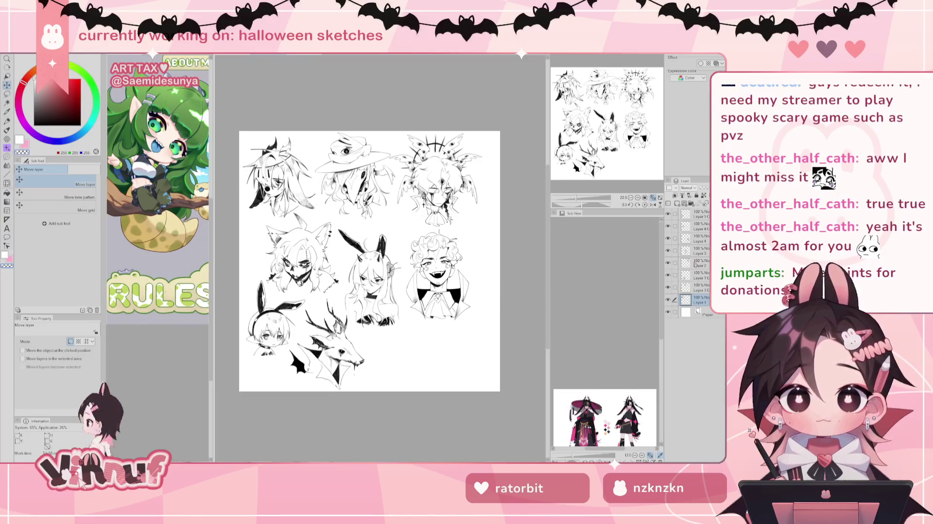
pyautogui.click(697, 276)
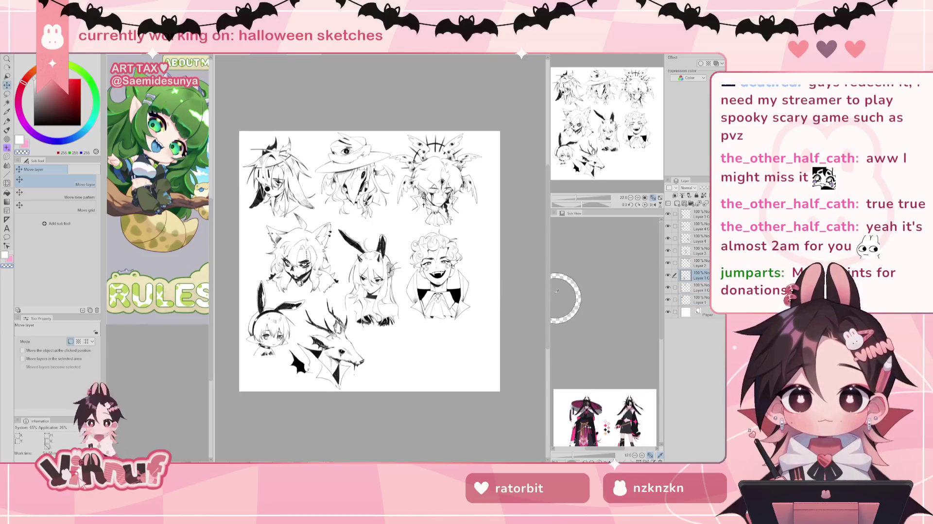
pyautogui.moveTo(555, 291); pyautogui.dragTo(573, 276)
pyautogui.moveTo(521, 245); pyautogui.dragTo(519, 245)
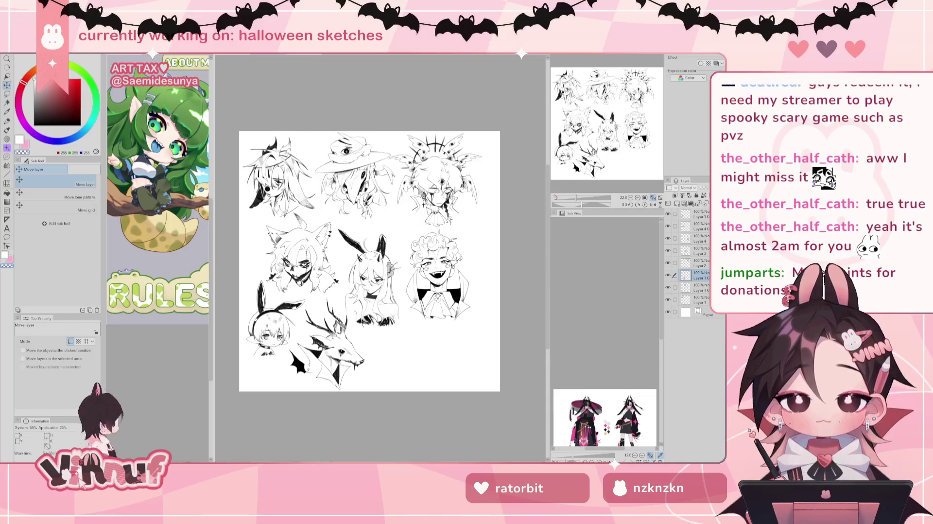
pyautogui.moveTo(504, 277); pyautogui.dragTo(501, 279)
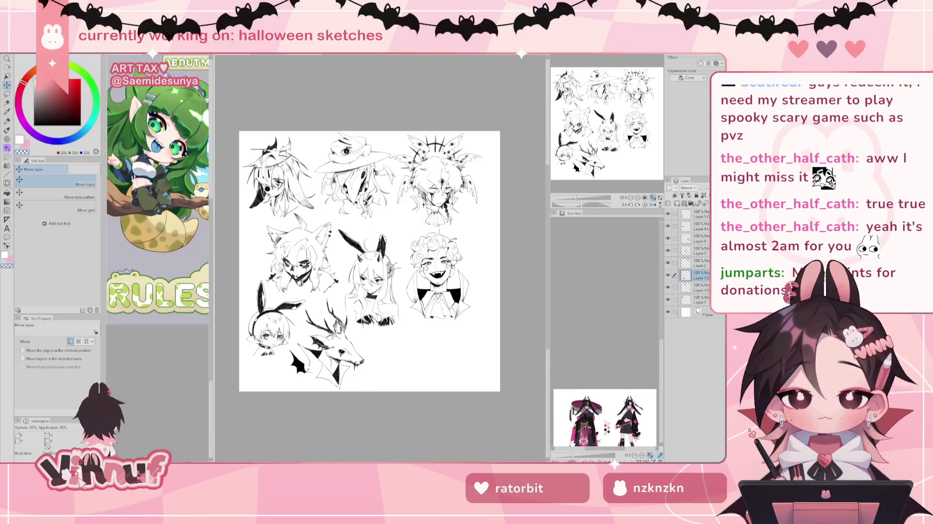
# Step: Lower Layer 2 in the stack, shift the halo sketch right, and hide the wolf-eared sketch
pyautogui.click(696, 287)
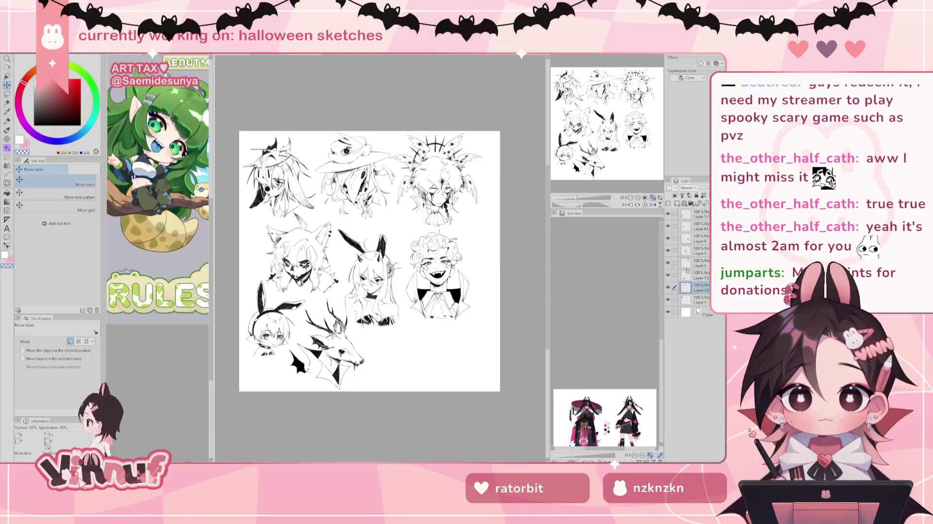
pyautogui.moveTo(698, 263); pyautogui.dragTo(697, 281)
pyautogui.moveTo(521, 294); pyautogui.dragTo(525, 296)
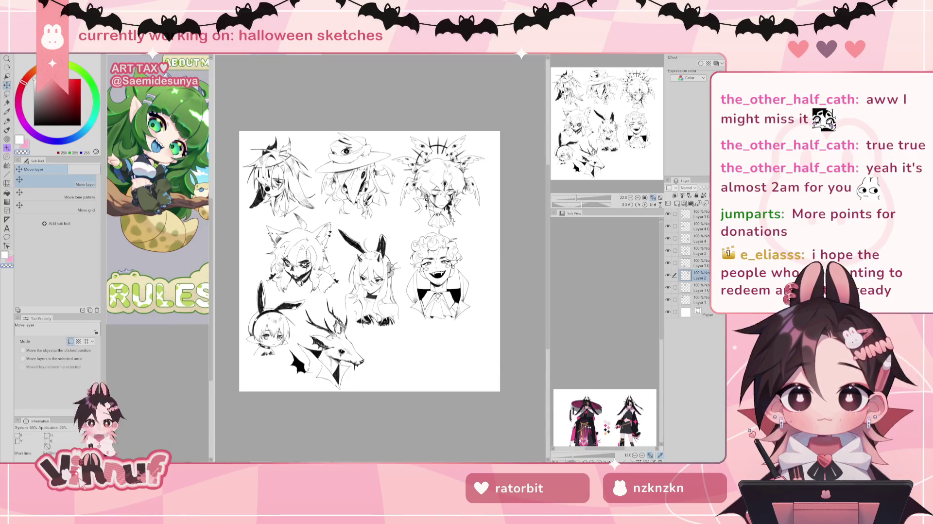
pyautogui.moveTo(370, 261); pyautogui.dragTo(366, 260)
pyautogui.moveTo(519, 232)
pyautogui.mouseDown()
pyautogui.moveTo(508, 234)
pyautogui.moveTo(508, 223)
pyautogui.mouseUp()
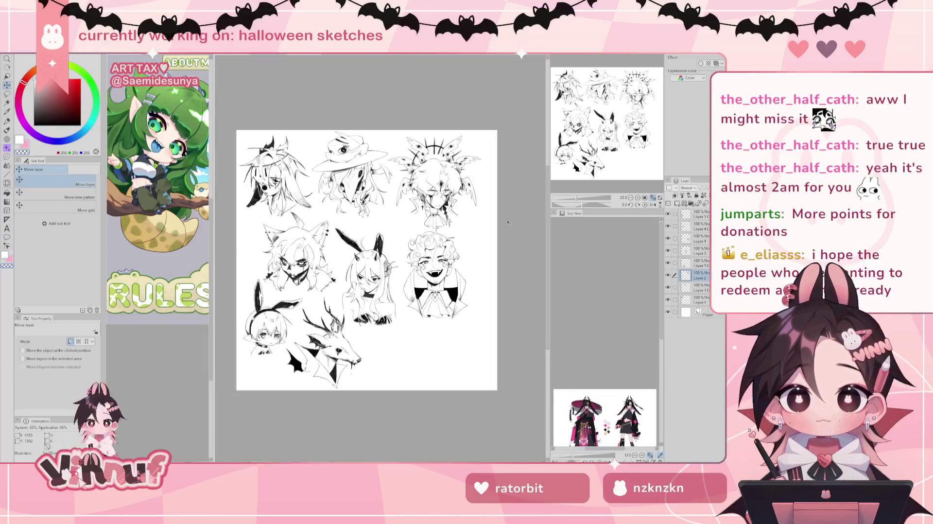
pyautogui.moveTo(519, 235); pyautogui.dragTo(518, 233)
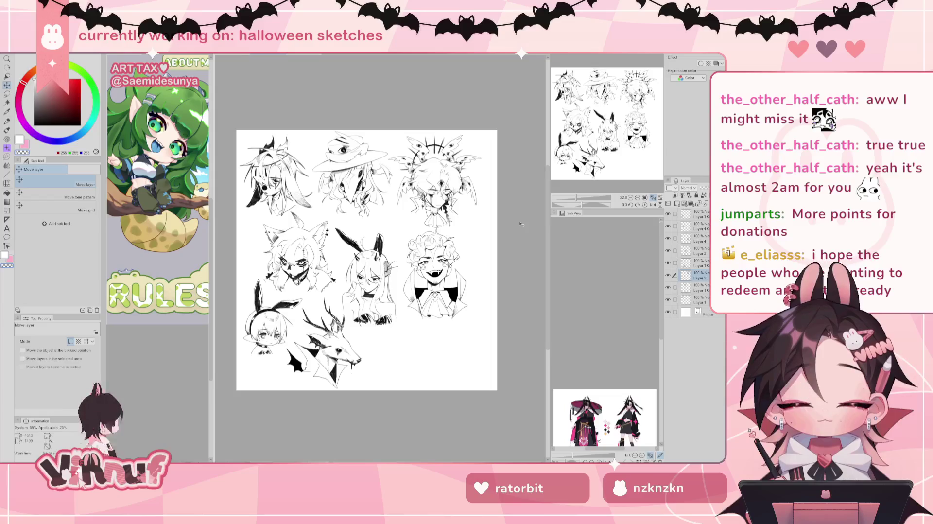
pyautogui.click(668, 226)
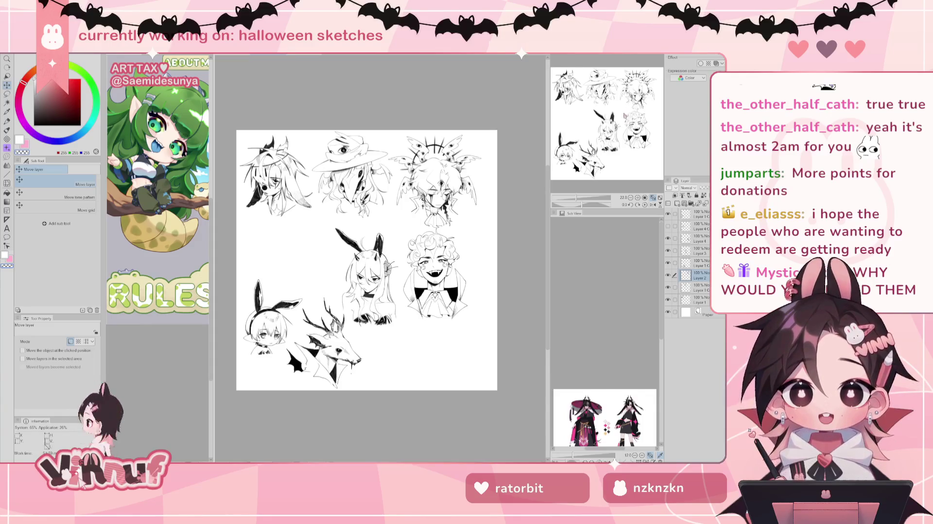
pyautogui.scroll(-2, 366, 260)
# Step: Toggle the deer and wolf sketch visibility and select the vampire sketch's layer
pyautogui.scroll(-1, 366, 252)
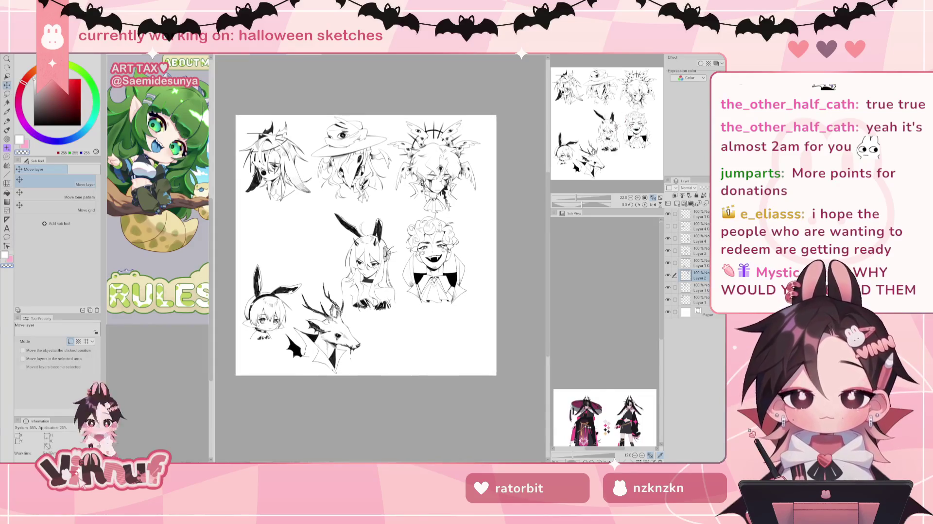
pyautogui.click(667, 263)
pyautogui.click(668, 263)
pyautogui.click(667, 225)
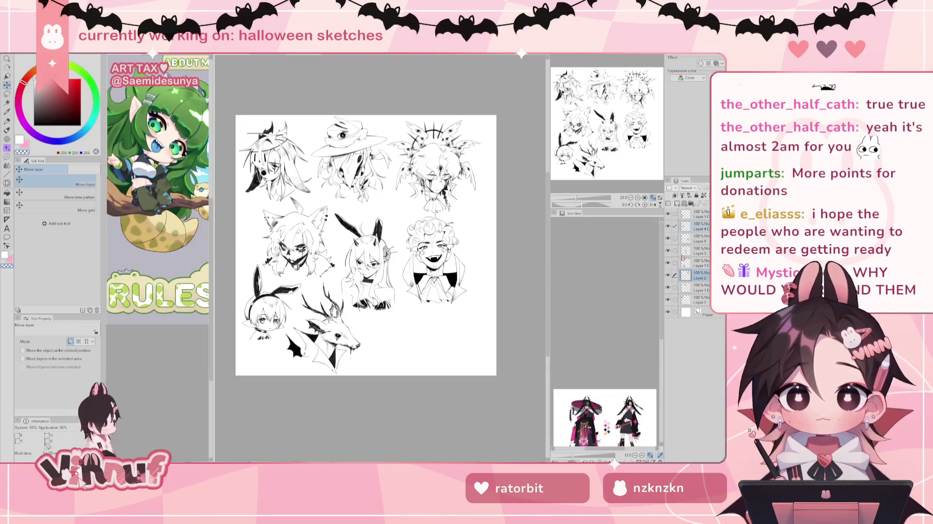
pyautogui.click(698, 253)
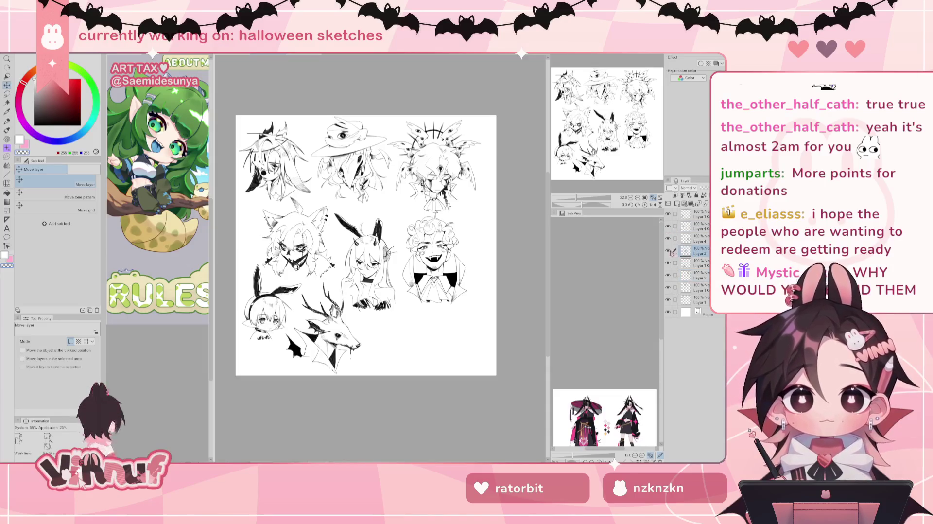
pyautogui.click(700, 238)
pyautogui.click(668, 238)
# Step: Move the vampire sketch left and the bunny-girl sketch right to separate them
pyautogui.moveTo(526, 301)
pyautogui.mouseDown()
pyautogui.moveTo(463, 298)
pyautogui.moveTo(537, 296)
pyautogui.mouseUp()
pyautogui.click(699, 250)
pyautogui.moveTo(537, 295); pyautogui.dragTo(544, 295)
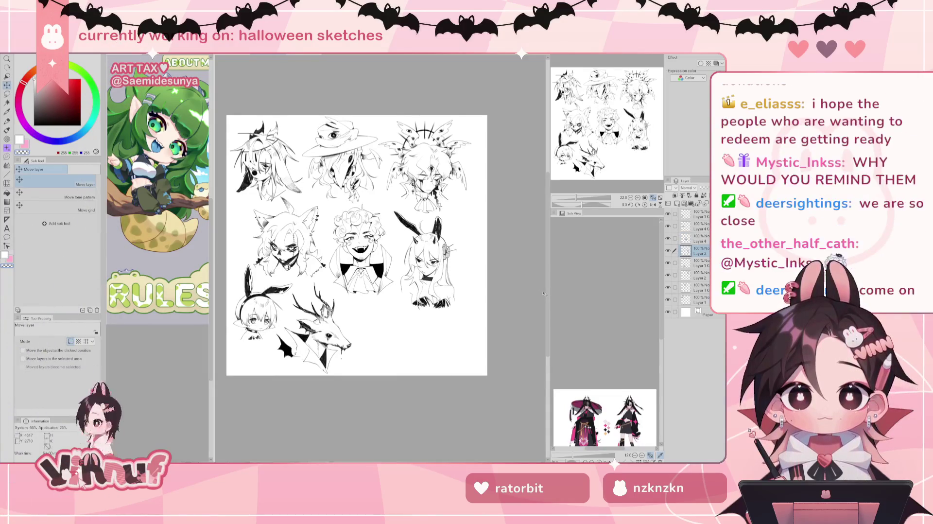
pyautogui.moveTo(548, 272); pyautogui.dragTo(548, 273)
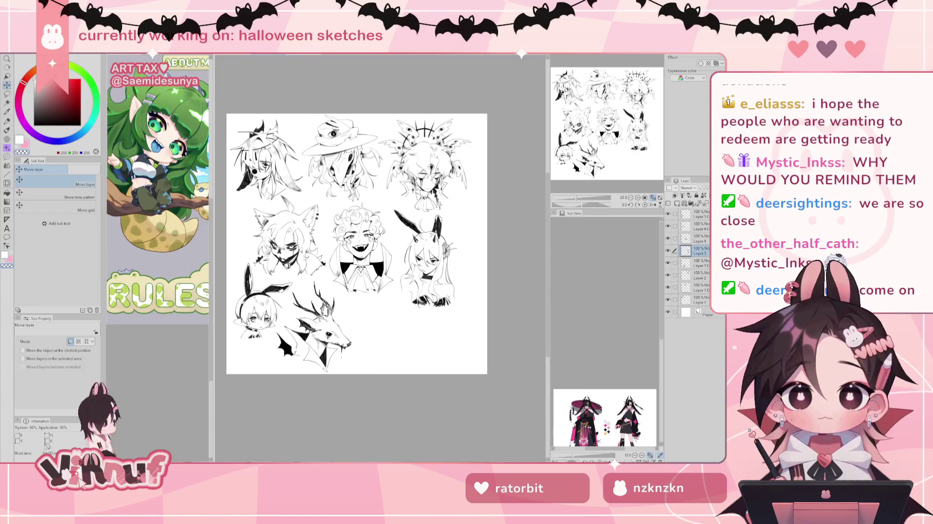
# Step: Select all the sketch layers and shift the whole group slightly right and up
pyautogui.click(695, 213)
pyautogui.keyDown('shift'); pyautogui.click(695, 299); pyautogui.keyUp('shift')
pyautogui.moveTo(504, 303); pyautogui.dragTo(501, 299)
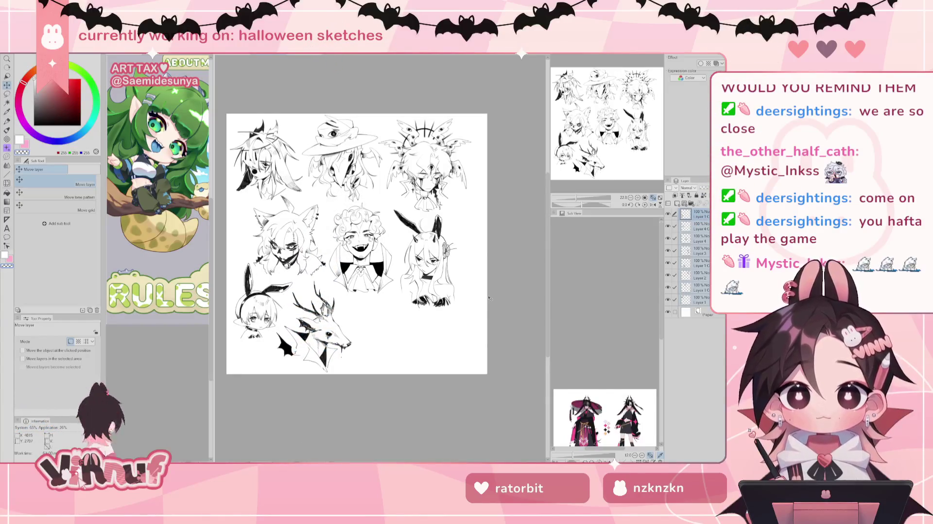
pyautogui.scroll(-3, 503, 271)
pyautogui.scroll(1, 485, 284)
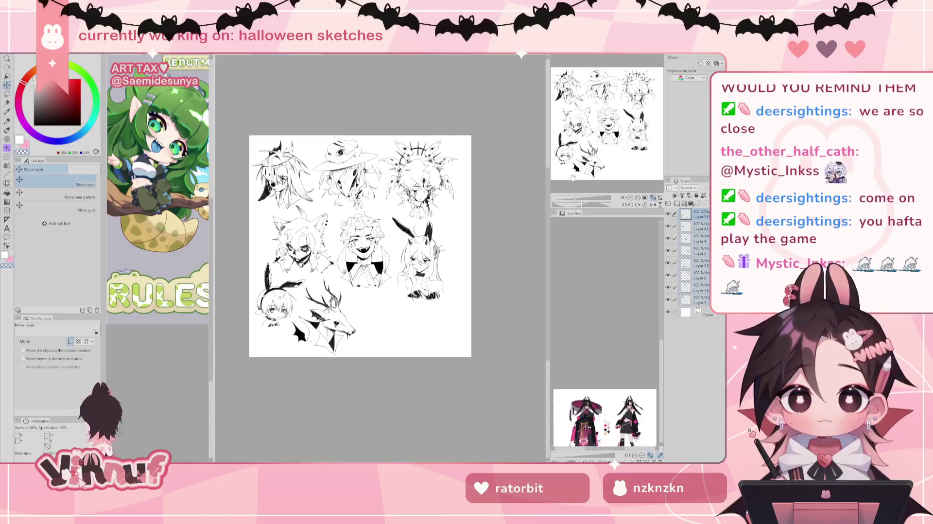
pyautogui.moveTo(471, 294); pyautogui.dragTo(473, 293)
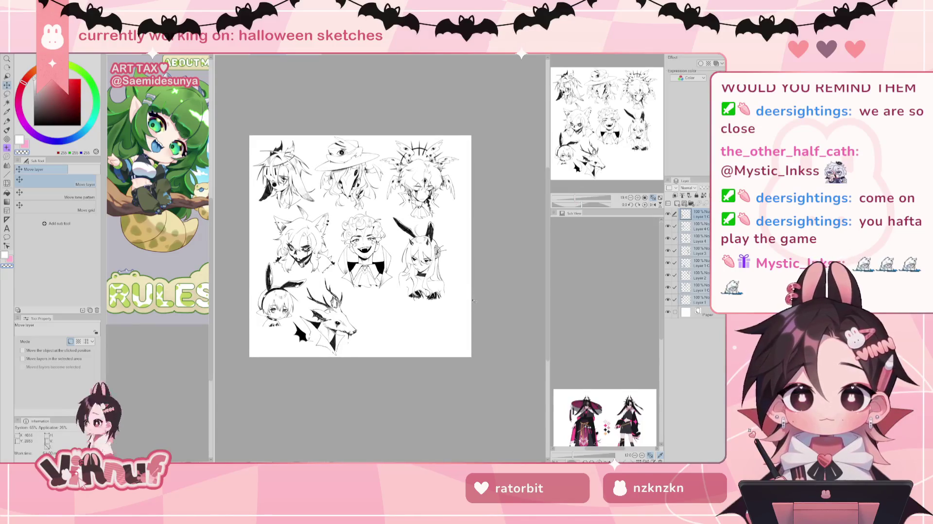
pyautogui.moveTo(474, 295); pyautogui.dragTo(516, 290)
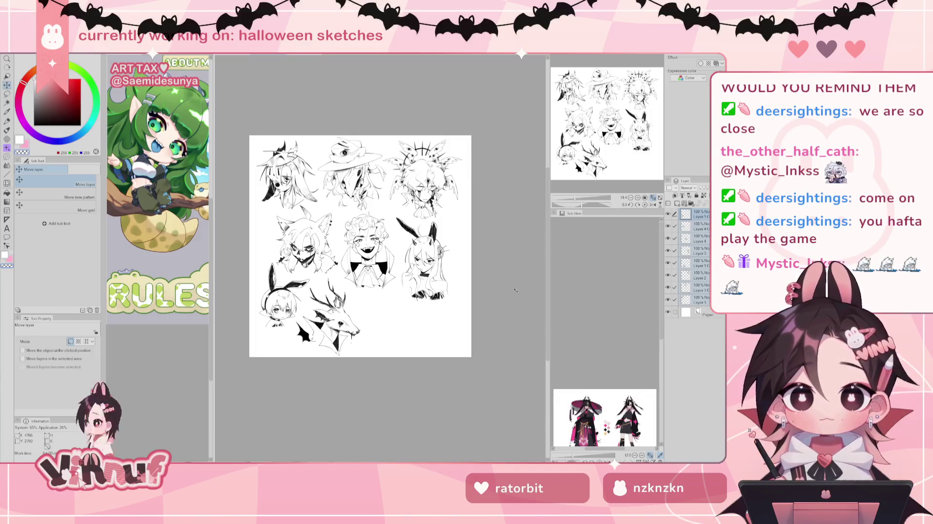
# Step: Nudge the deer and wolf-eared sketches slightly, then zoom in on the page
pyautogui.click(697, 275)
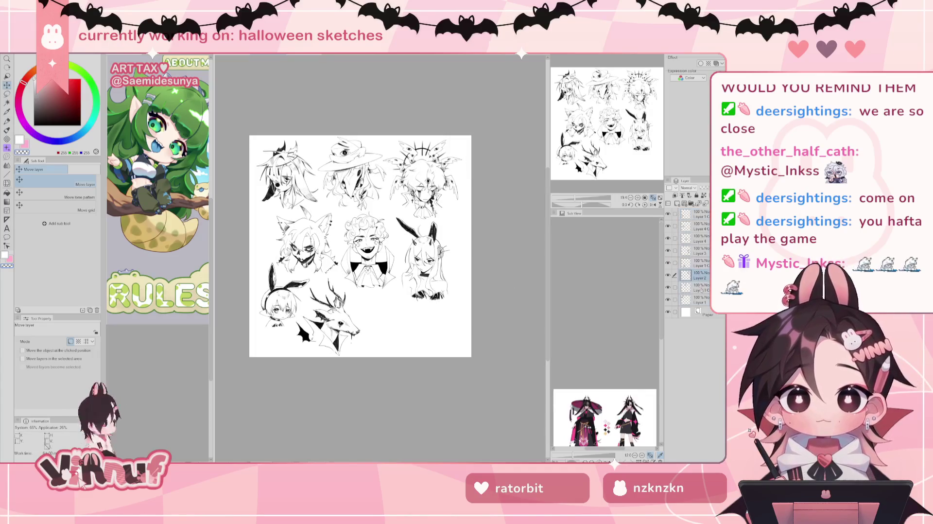
pyautogui.click(697, 287)
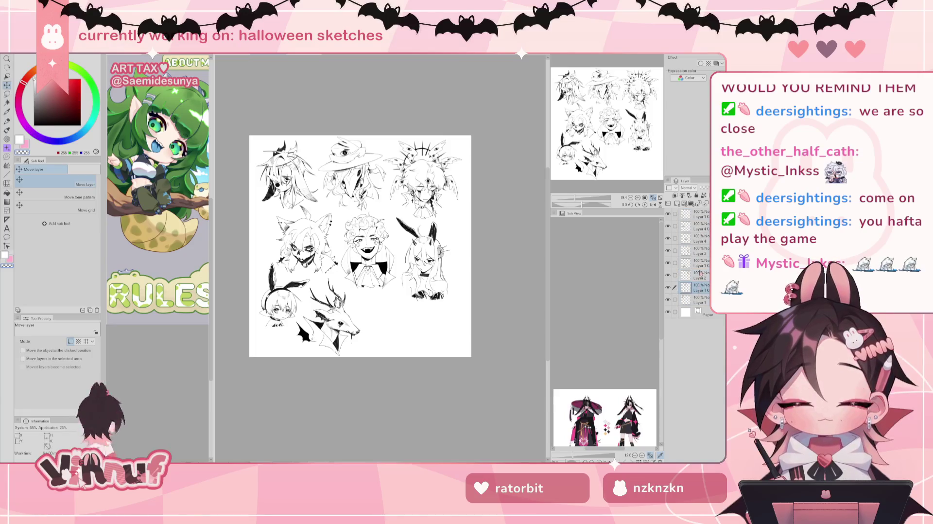
pyautogui.click(697, 263)
pyautogui.moveTo(508, 332)
pyautogui.mouseDown()
pyautogui.moveTo(531, 326)
pyautogui.moveTo(509, 339)
pyautogui.moveTo(510, 311)
pyautogui.mouseUp()
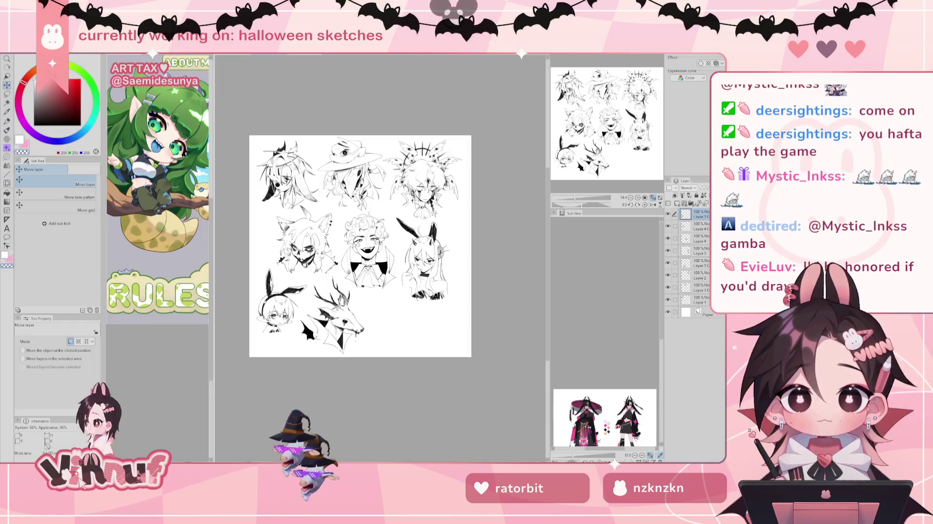
pyautogui.hotkey('alt', '[')
pyautogui.moveTo(517, 315); pyautogui.dragTo(521, 307)
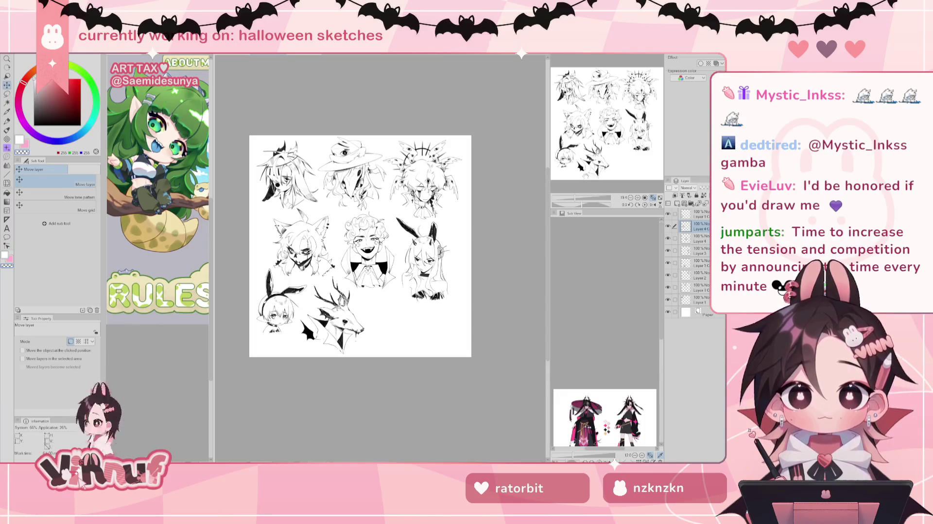
pyautogui.moveTo(574, 198); pyautogui.dragTo(578, 199)
pyautogui.moveTo(607, 126); pyautogui.dragTo(632, 163)
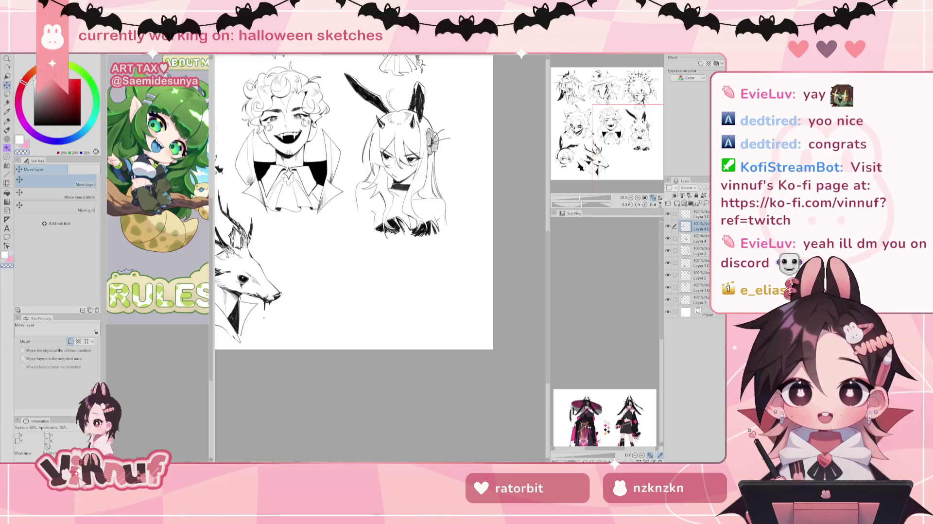
# Step: Pan to the deer head and empty space below the vampire, switching to the brush and colour
pyautogui.moveTo(616, 141); pyautogui.dragTo(624, 160)
pyautogui.moveTo(573, 198); pyautogui.dragTo(582, 200)
pyautogui.moveTo(621, 161); pyautogui.dragTo(623, 147)
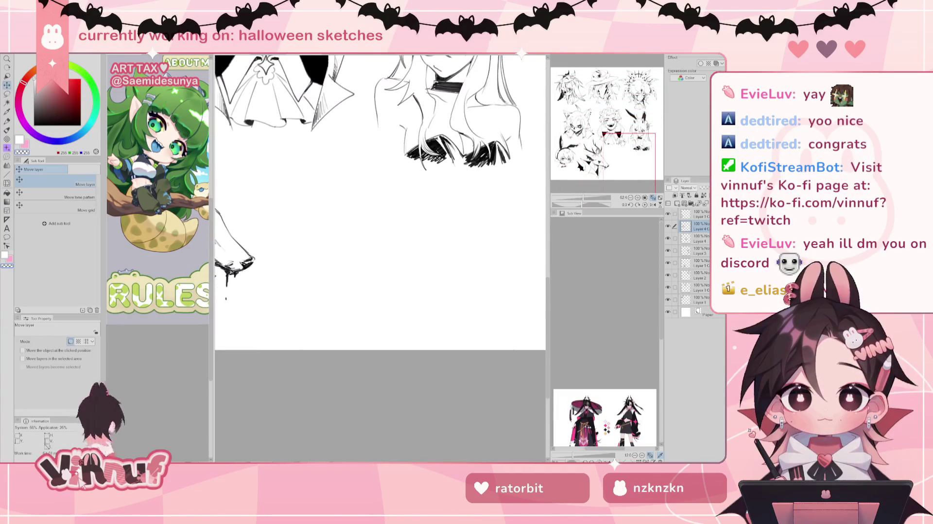
pyautogui.press('b')
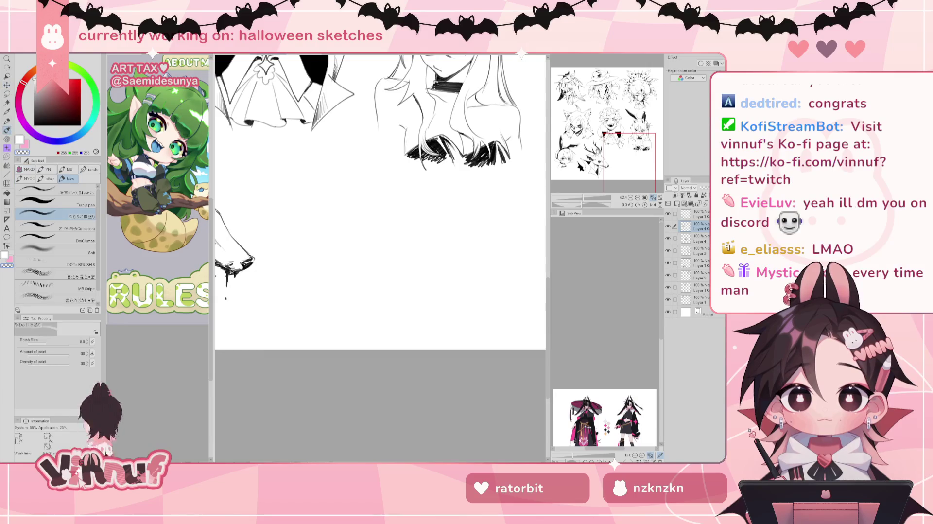
pyautogui.press('c')
pyautogui.press('c')
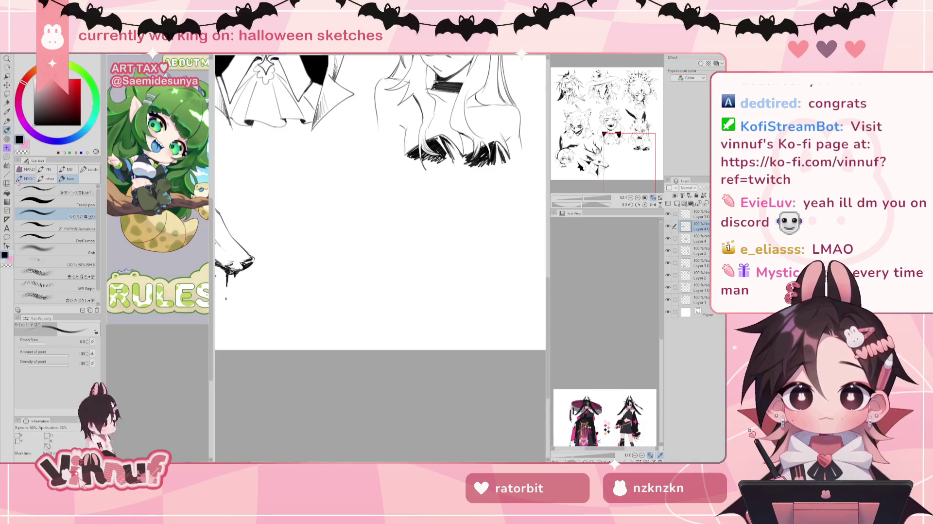
# Step: Add a new blank raster layer and settle the view on the empty area, undoing a trial curve
pyautogui.click(676, 203)
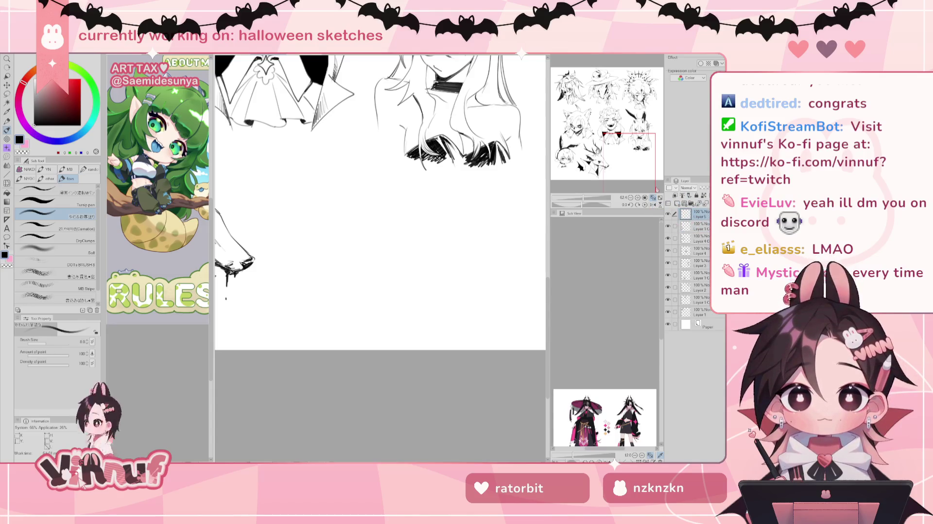
pyautogui.moveTo(617, 148)
pyautogui.mouseDown()
pyautogui.moveTo(572, 118)
pyautogui.moveTo(629, 157)
pyautogui.mouseUp()
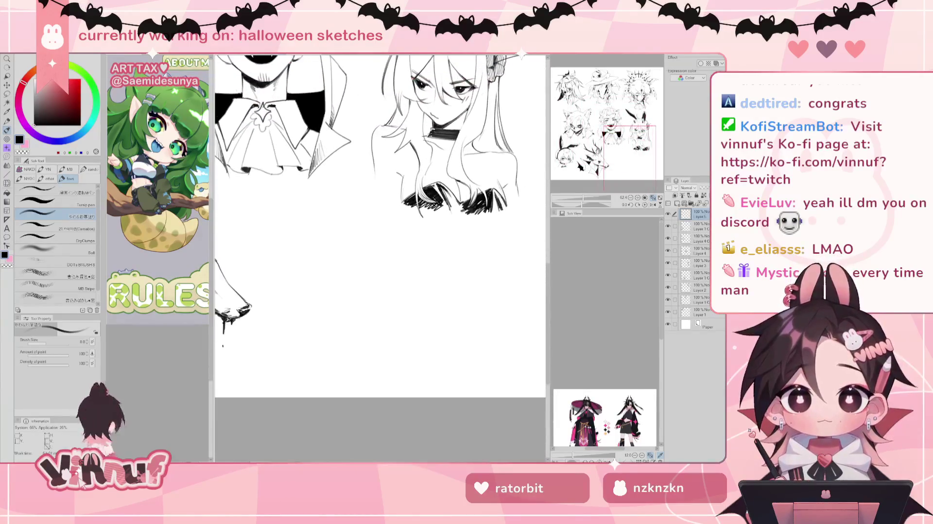
pyautogui.moveTo(617, 141); pyautogui.dragTo(618, 159)
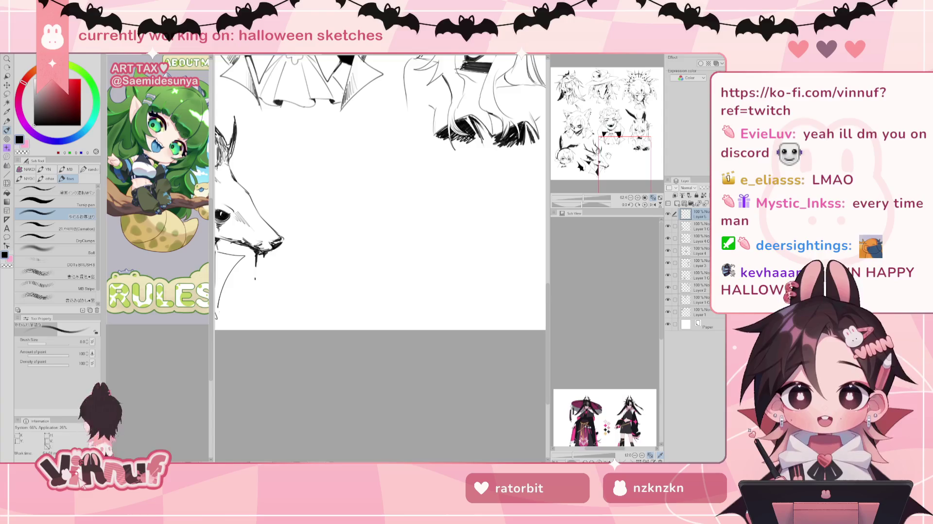
pyautogui.click(614, 144)
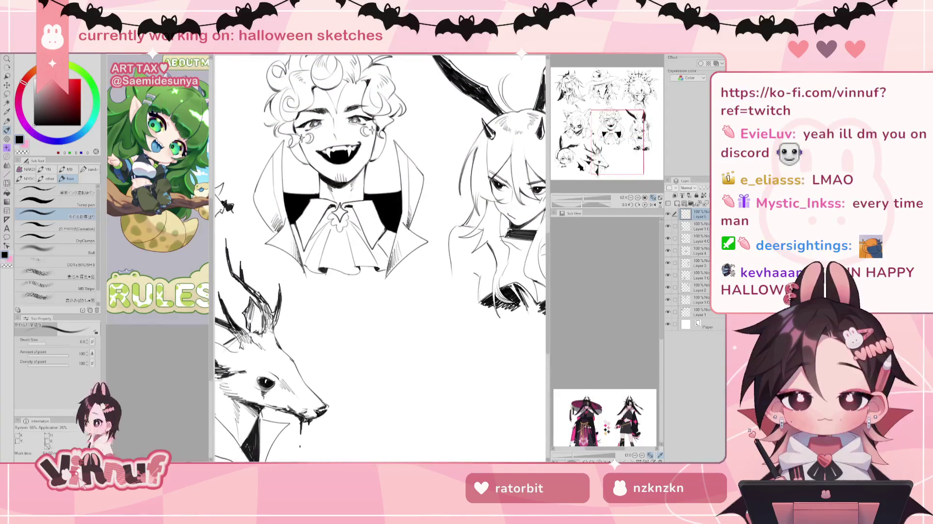
pyautogui.moveTo(617, 142); pyautogui.dragTo(626, 160)
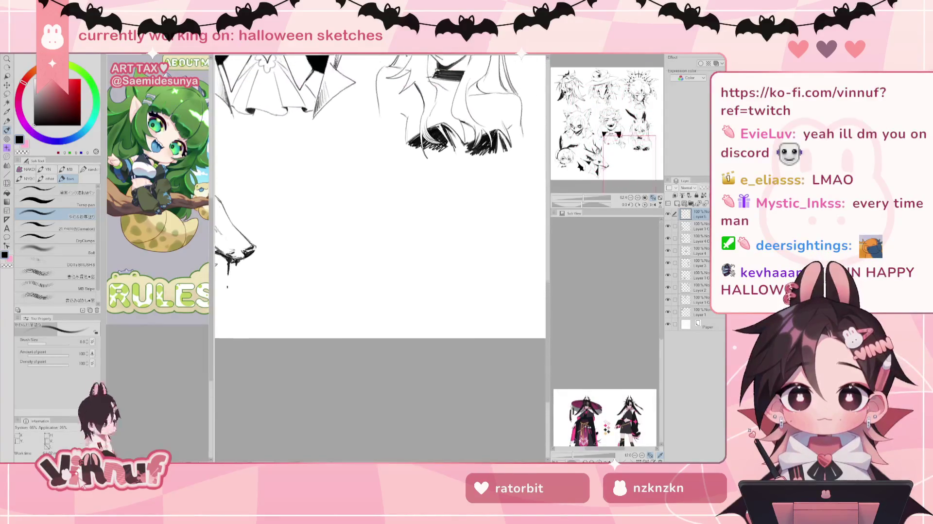
pyautogui.moveTo(340, 187); pyautogui.dragTo(352, 280)
pyautogui.hotkey('ctrl', 'z')
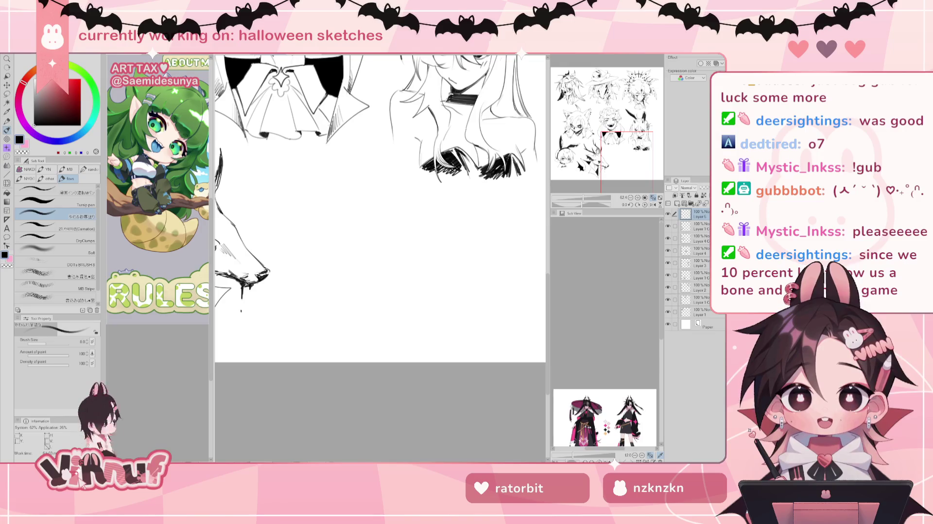
pyautogui.moveTo(379, 209); pyautogui.dragTo(381, 205)
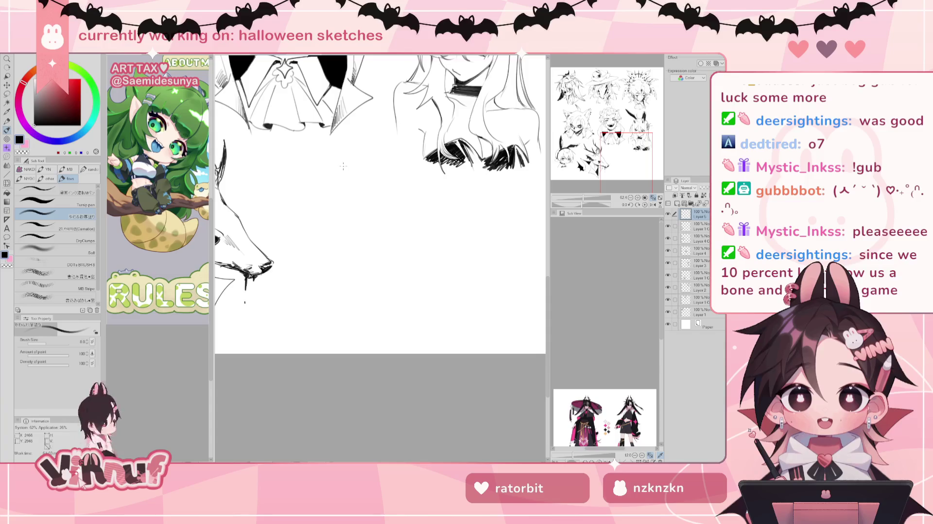
pyautogui.scroll(2, 343, 166)
pyautogui.hscroll(3, 380, 214)
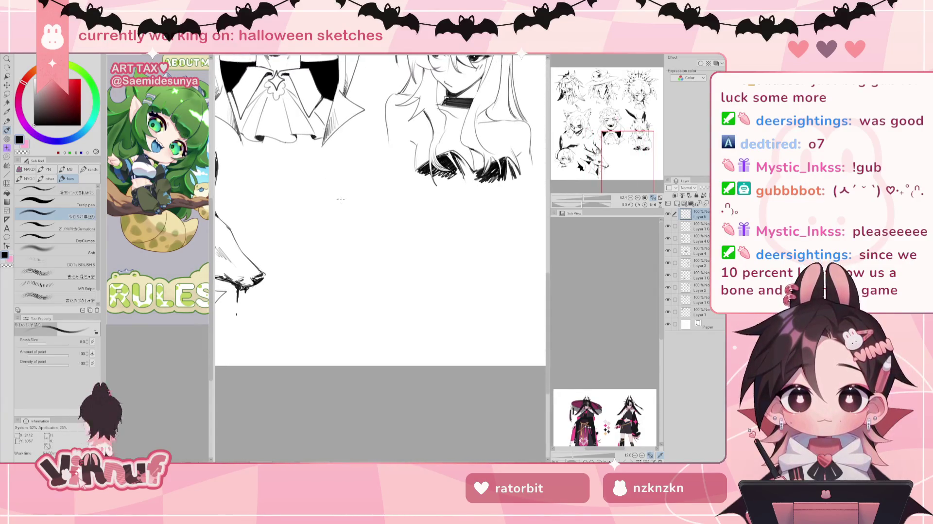
pyautogui.hotkey('ctrl', 'z')
pyautogui.moveTo(333, 186)
pyautogui.mouseDown()
pyautogui.moveTo(333, 261)
pyautogui.moveTo(342, 260)
pyautogui.mouseUp()
pyautogui.hotkey('ctrl', 'z')
pyautogui.hotkey('ctrl', 'z')
pyautogui.hotkey('ctrl', 'z')
pyautogui.hotkey('ctrl', 'z')
pyautogui.moveTo(320, 177)
pyautogui.mouseDown()
pyautogui.moveTo(306, 226)
pyautogui.moveTo(335, 259)
pyautogui.mouseUp()
pyautogui.hotkey('ctrl', 'z')
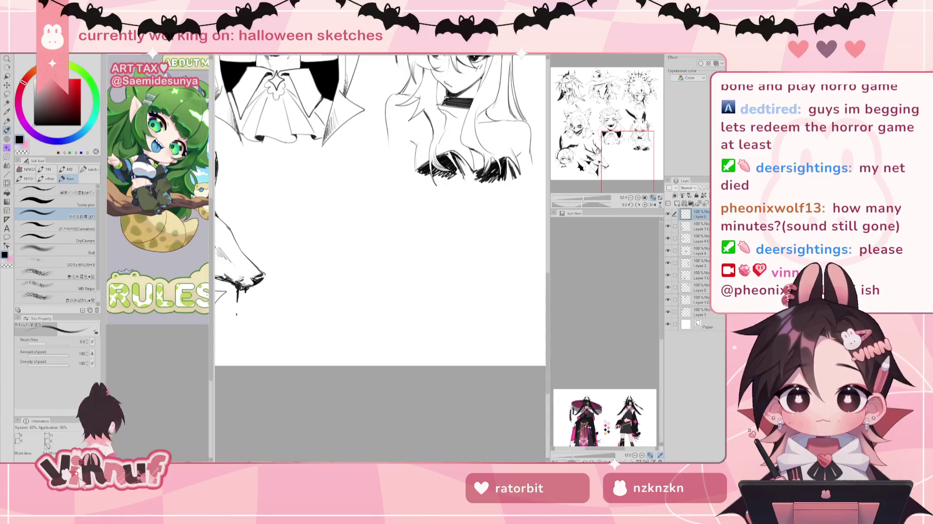
pyautogui.moveTo(340, 184); pyautogui.dragTo(326, 260)
# Step: Repeatedly draw and undo trial strokes for the head's left side and top arc
pyautogui.hotkey('ctrl', 'z')
pyautogui.moveTo(334, 190); pyautogui.dragTo(315, 279)
pyautogui.hotkey('ctrl', 'z')
pyautogui.moveTo(322, 200); pyautogui.dragTo(337, 284)
pyautogui.hotkey('ctrl', 'z')
pyautogui.moveTo(334, 192)
pyautogui.mouseDown()
pyautogui.moveTo(331, 273)
pyautogui.moveTo(339, 275)
pyautogui.mouseUp()
pyautogui.hotkey('ctrl', 'z')
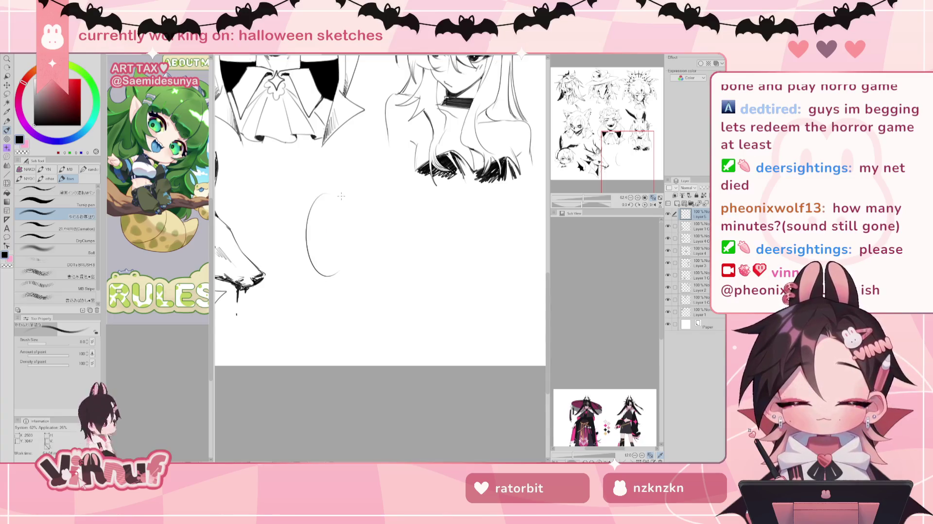
pyautogui.hotkey('ctrl', 'z')
pyautogui.moveTo(333, 189); pyautogui.dragTo(322, 275)
pyautogui.hotkey('ctrl', 'z')
pyautogui.hotkey('ctrl', 'z')
pyautogui.hotkey('ctrl', 'z')
pyautogui.hotkey('ctrl', 'z')
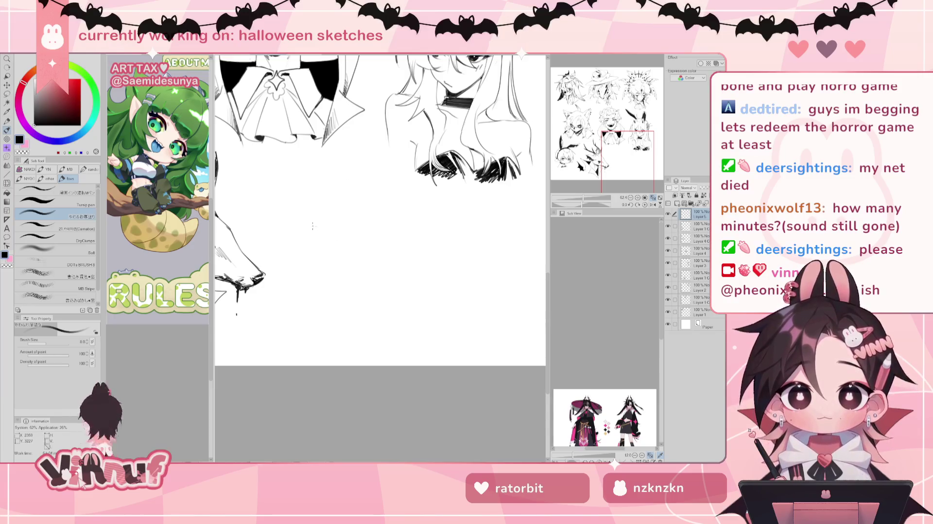
pyautogui.hotkey('ctrl', 'z')
pyautogui.moveTo(311, 206); pyautogui.dragTo(369, 194)
pyautogui.hotkey('ctrl', 'z')
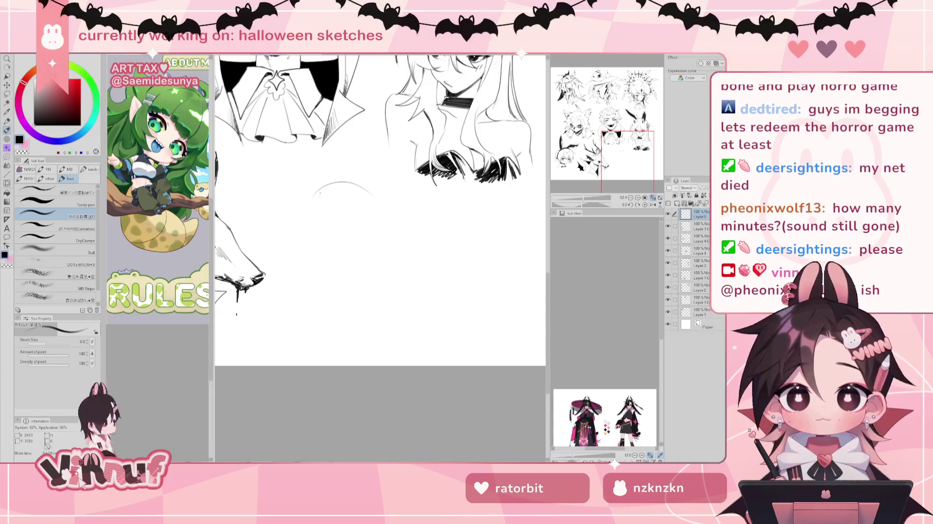
pyautogui.hotkey('ctrl', 'z')
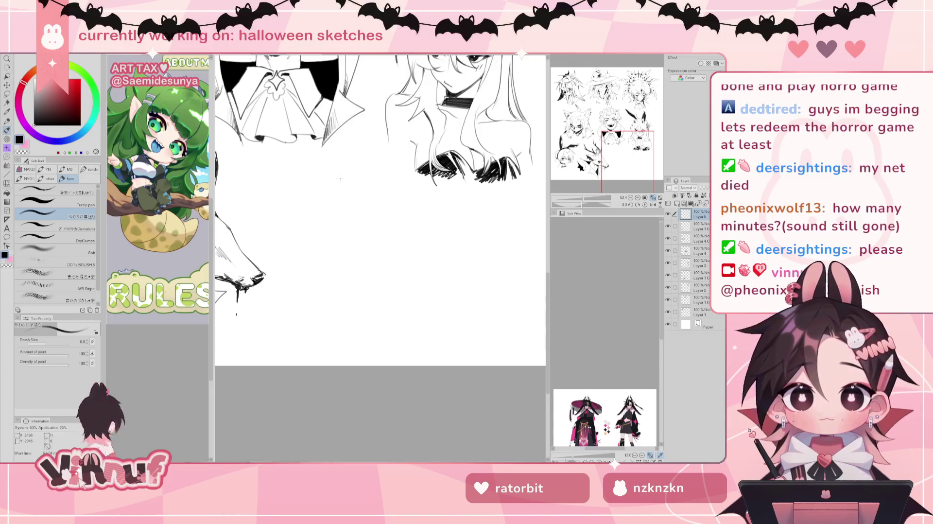
pyautogui.hotkey('ctrl', 'z')
pyautogui.moveTo(327, 195)
pyautogui.mouseDown()
pyautogui.moveTo(369, 187)
pyautogui.moveTo(361, 191)
pyautogui.mouseUp()
pyautogui.hotkey('ctrl', 'z')
pyautogui.moveTo(301, 204)
pyautogui.mouseDown()
pyautogui.moveTo(367, 197)
pyautogui.moveTo(311, 267)
pyautogui.mouseUp()
pyautogui.hotkey('ctrl', 'z')
pyautogui.hotkey('ctrl', 'z')
pyautogui.moveTo(304, 195); pyautogui.dragTo(300, 260)
pyautogui.hotkey('ctrl', 'z')
pyautogui.hotkey('ctrl', 'z')
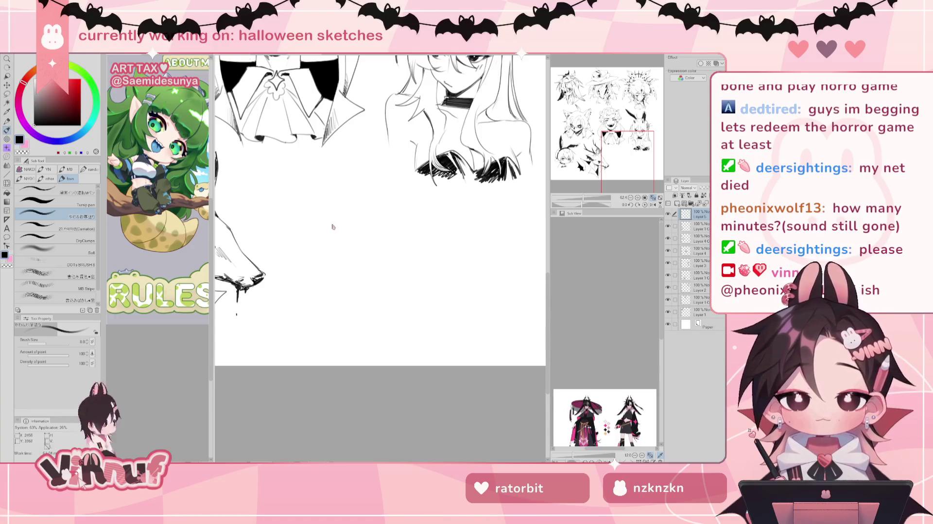
pyautogui.moveTo(305, 209); pyautogui.dragTo(316, 269)
pyautogui.hotkey('ctrl', 'z')
pyautogui.hotkey('ctrl', 'z')
pyautogui.moveTo(305, 190); pyautogui.dragTo(314, 268)
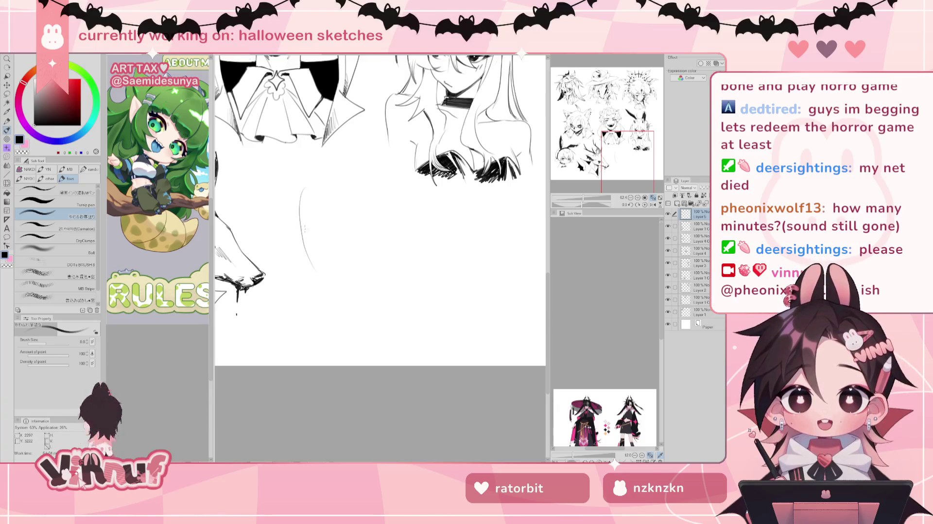
pyautogui.hotkey('ctrl', 'z')
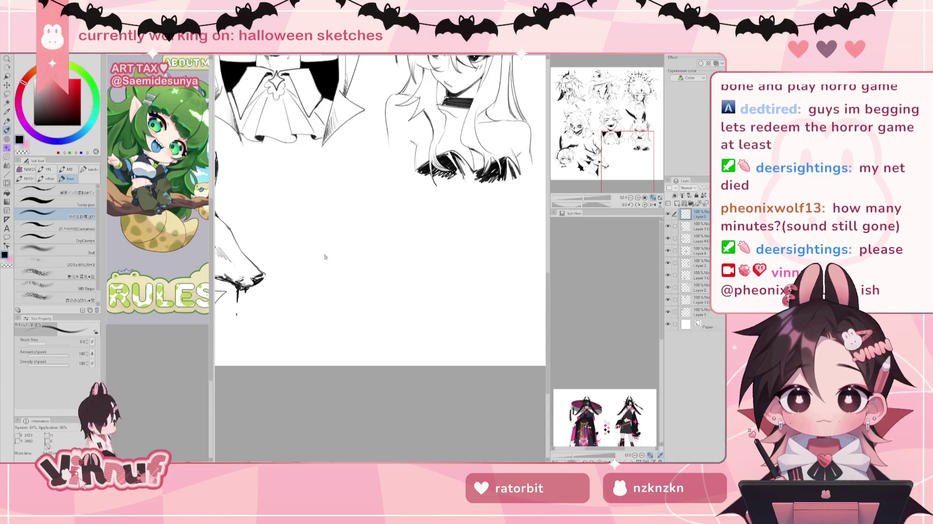
# Step: Draw the left side, top arc, right side and bottom curve to close the oval
pyautogui.moveTo(310, 208); pyautogui.dragTo(327, 266)
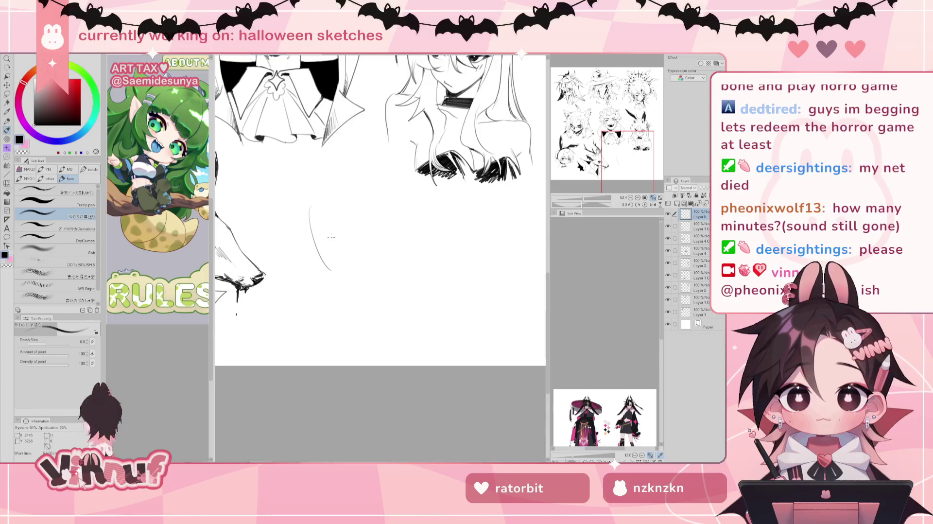
pyautogui.moveTo(315, 189)
pyautogui.mouseDown()
pyautogui.moveTo(319, 259)
pyautogui.moveTo(350, 285)
pyautogui.mouseUp()
pyautogui.hotkey('ctrl', 'z')
pyautogui.hotkey('ctrl', 'z')
pyautogui.hotkey('ctrl', 'z')
pyautogui.hotkey('ctrl', 'z')
pyautogui.moveTo(318, 259); pyautogui.dragTo(352, 287)
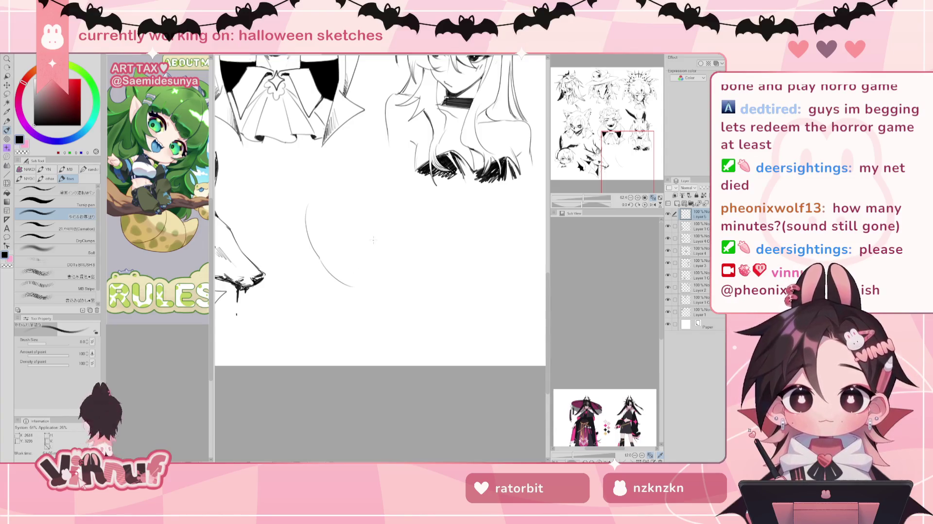
pyautogui.hotkey('ctrl', 'z')
pyautogui.moveTo(307, 207)
pyautogui.mouseDown()
pyautogui.moveTo(358, 176)
pyautogui.moveTo(391, 228)
pyautogui.mouseUp()
pyautogui.hotkey('ctrl', 'z')
pyautogui.hotkey('ctrl', 'z')
pyautogui.moveTo(359, 177)
pyautogui.mouseDown()
pyautogui.moveTo(392, 243)
pyautogui.moveTo(393, 226)
pyautogui.moveTo(386, 272)
pyautogui.mouseUp()
pyautogui.hotkey('ctrl', 'z')
pyautogui.hotkey('ctrl', 'z')
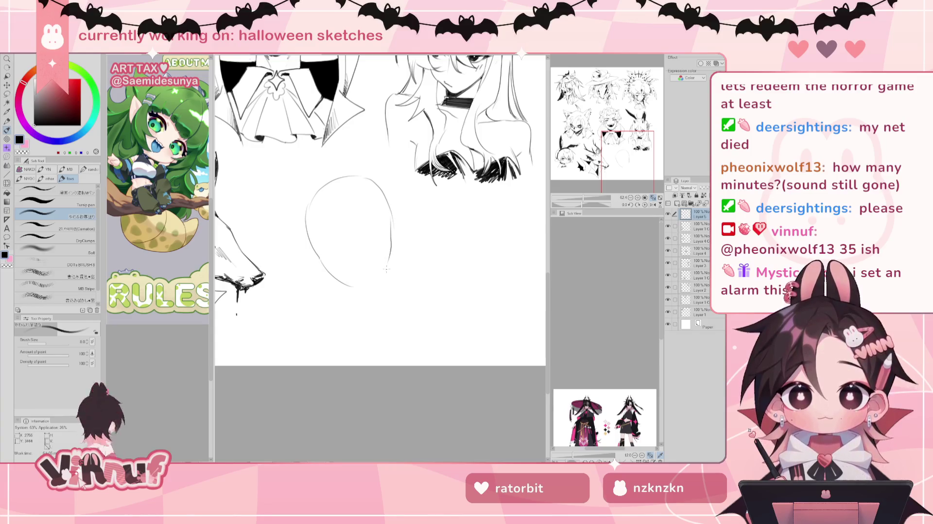
pyautogui.hotkey('ctrl', 'z')
pyautogui.moveTo(393, 214); pyautogui.dragTo(394, 228)
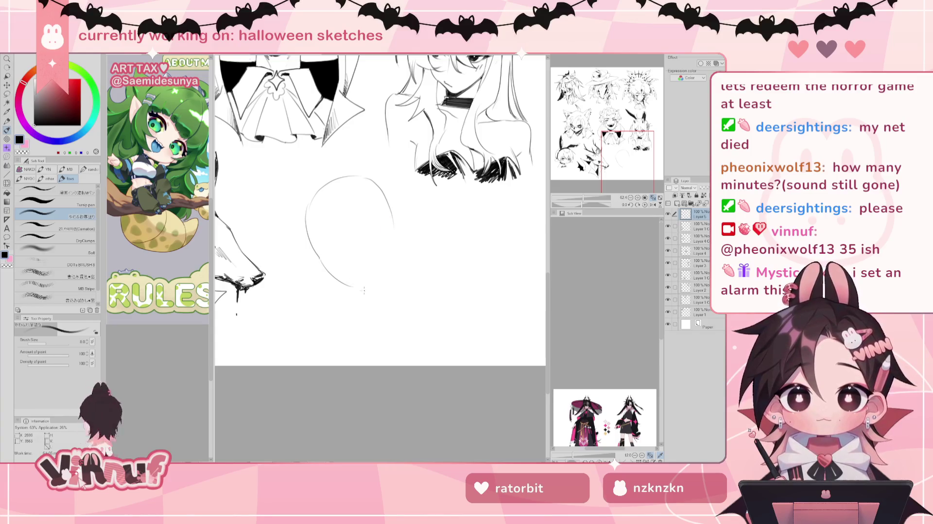
pyautogui.moveTo(349, 284); pyautogui.dragTo(376, 288)
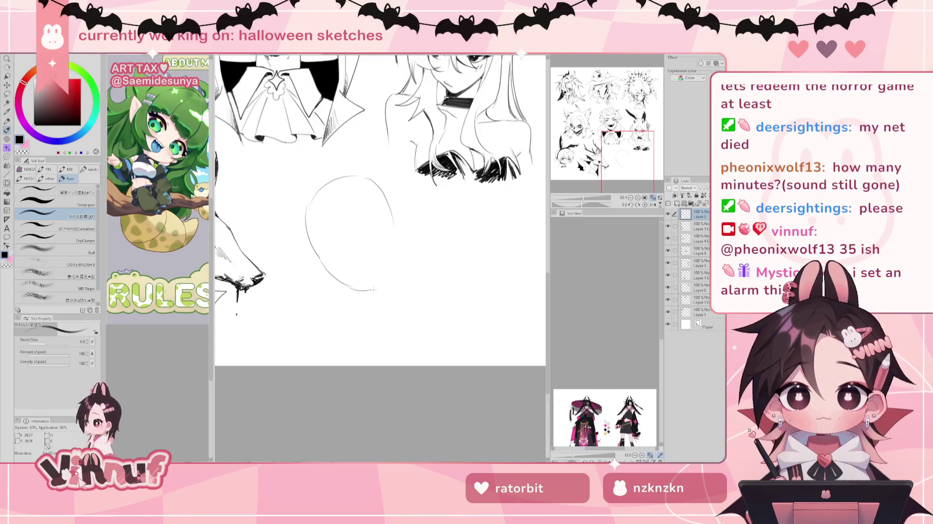
pyautogui.moveTo(392, 224); pyautogui.dragTo(377, 286)
pyautogui.hotkey('ctrl', 'z')
pyautogui.hotkey('ctrl', 'z')
pyautogui.hotkey('ctrl', 'z')
# Step: Redraw the oval's right edge, check it by flipping the canvas, then rotate it slightly clockwise
pyautogui.moveTo(394, 215); pyautogui.dragTo(390, 249)
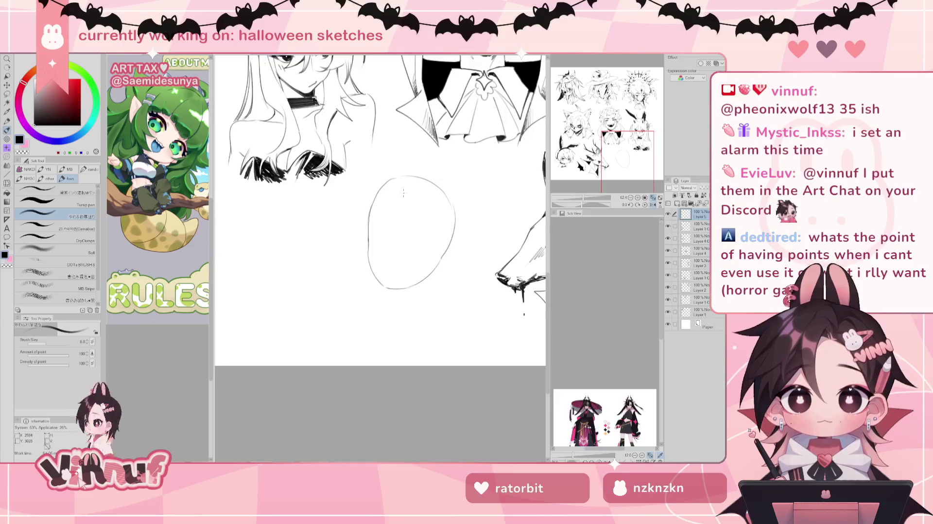
pyautogui.press('e')
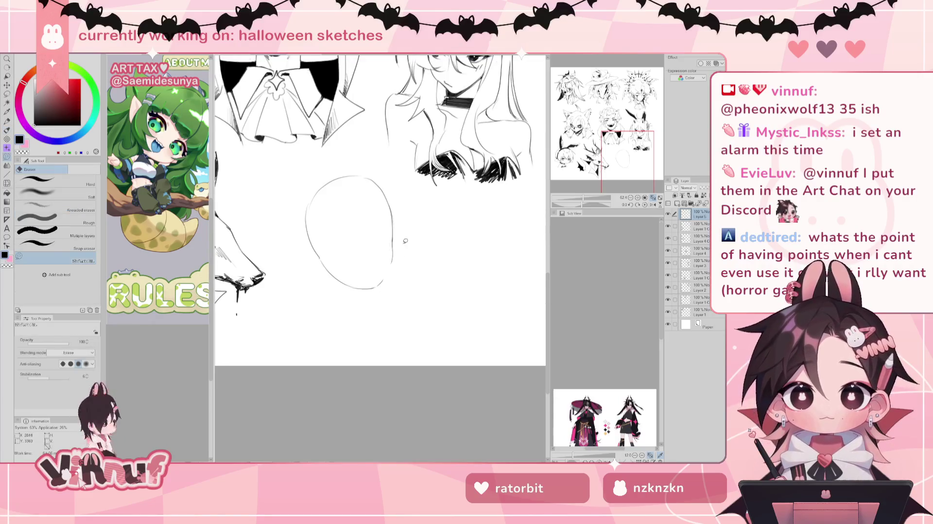
pyautogui.press('h')
pyautogui.press('p')
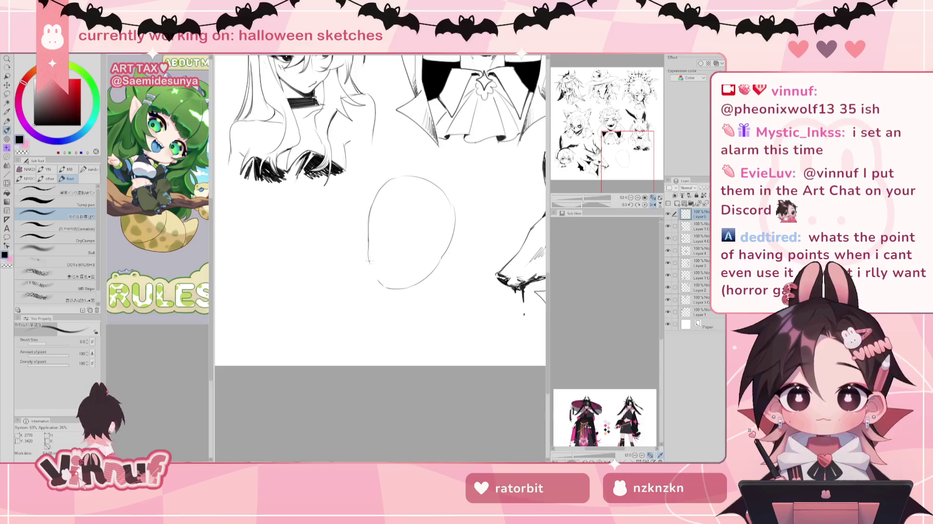
pyautogui.press('h')
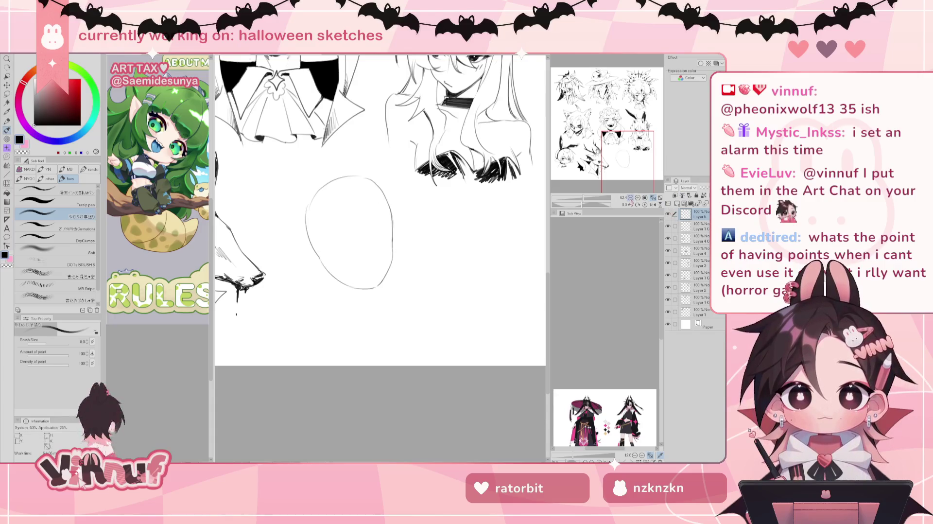
pyautogui.hotkey('ctrl', 'shift', 't')
pyautogui.moveTo(358, 139); pyautogui.dragTo(384, 152)
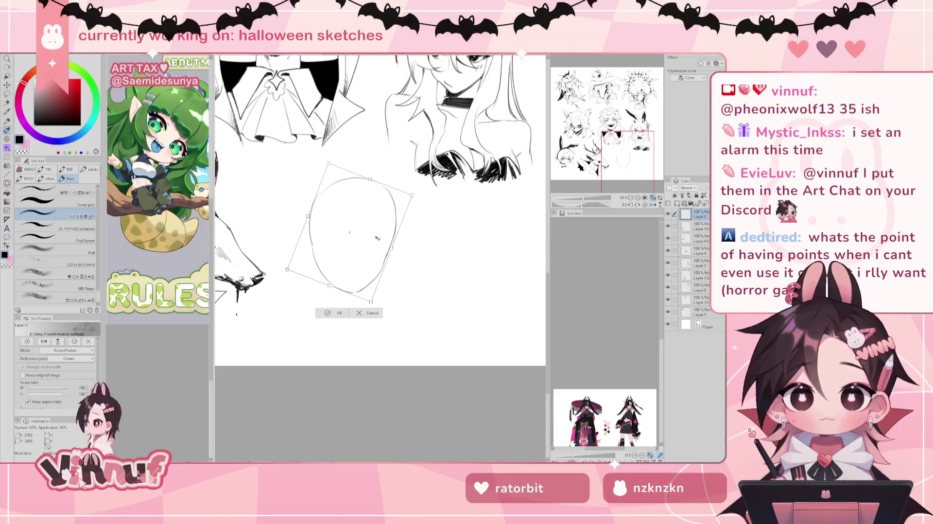
# Step: Commit the oval's clockwise tilt and liquify its upper-right edge into a smoother curve
pyautogui.press('Return')
pyautogui.press('j')
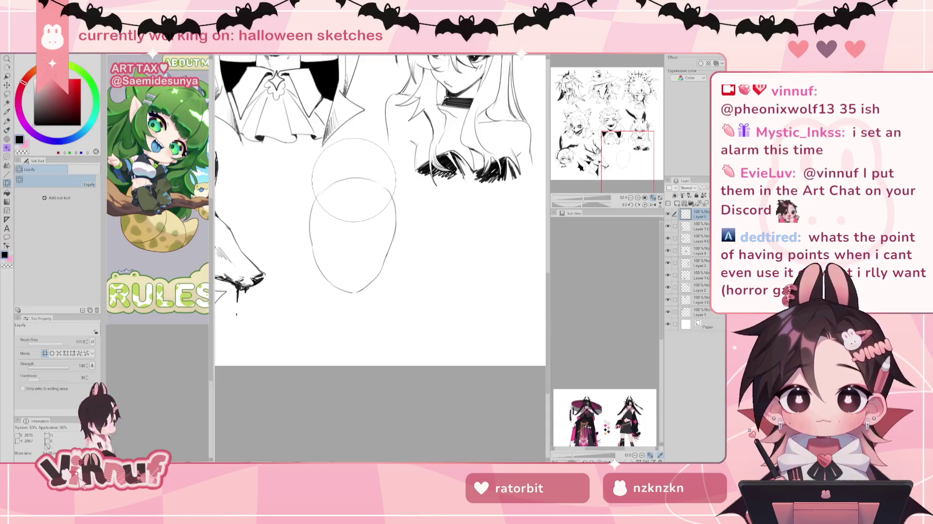
pyautogui.moveTo(368, 193); pyautogui.dragTo(375, 185)
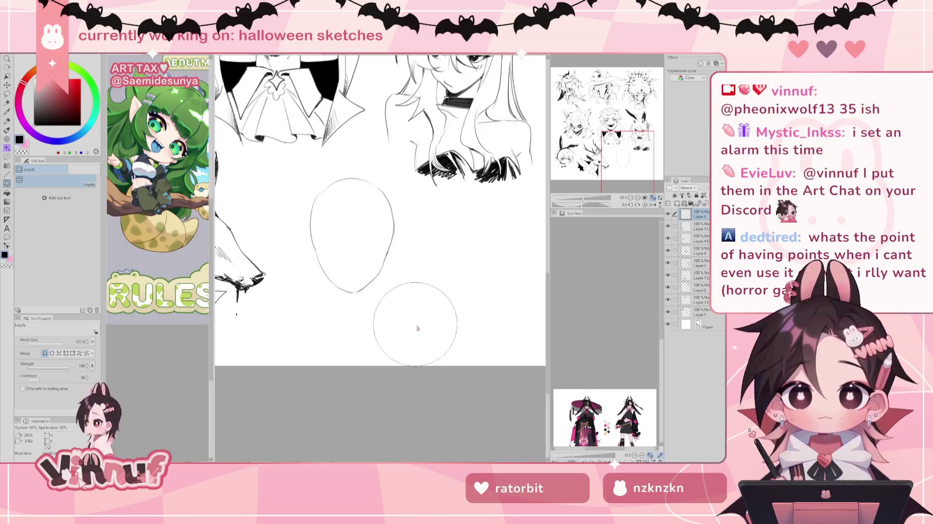
pyautogui.press('p')
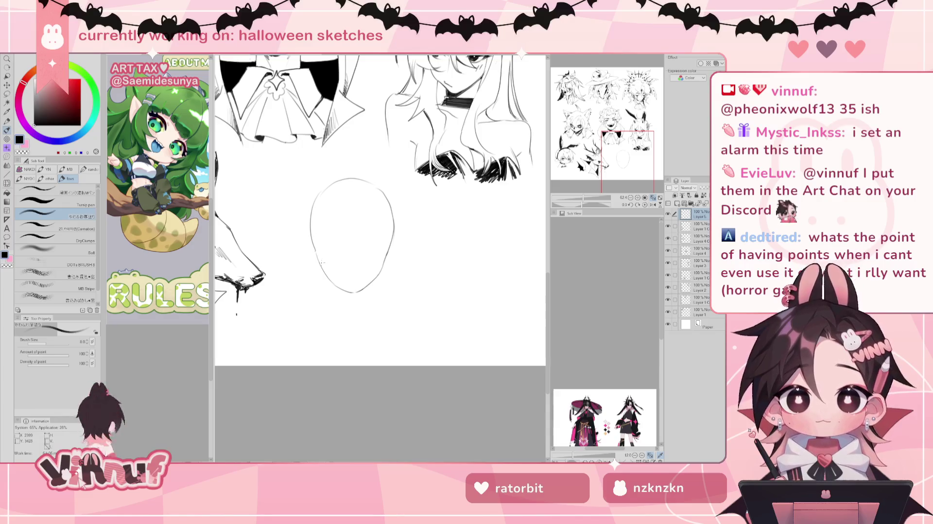
# Step: Draw pointed ears on the oval's left and right sides, plus a first eye line
pyautogui.moveTo(315, 249)
pyautogui.mouseDown()
pyautogui.moveTo(306, 261)
pyautogui.moveTo(316, 267)
pyautogui.mouseUp()
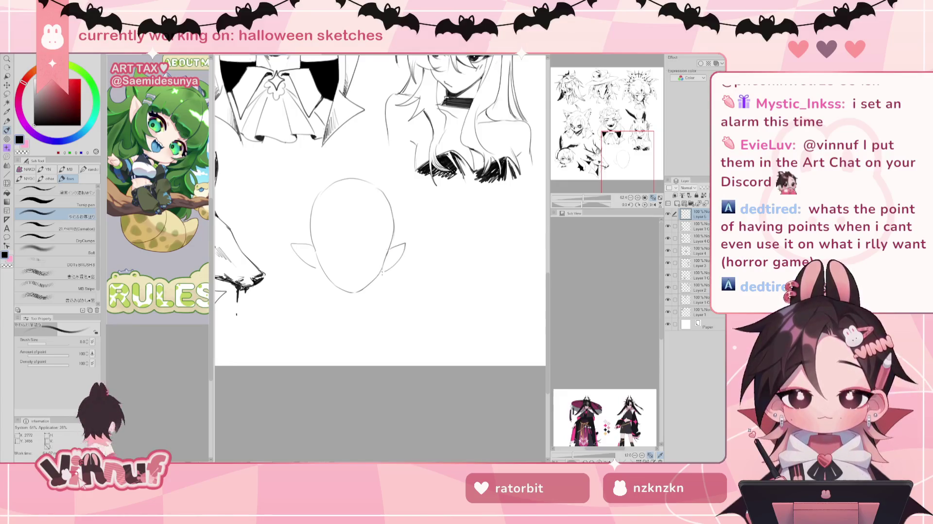
pyautogui.moveTo(389, 248); pyautogui.dragTo(385, 267)
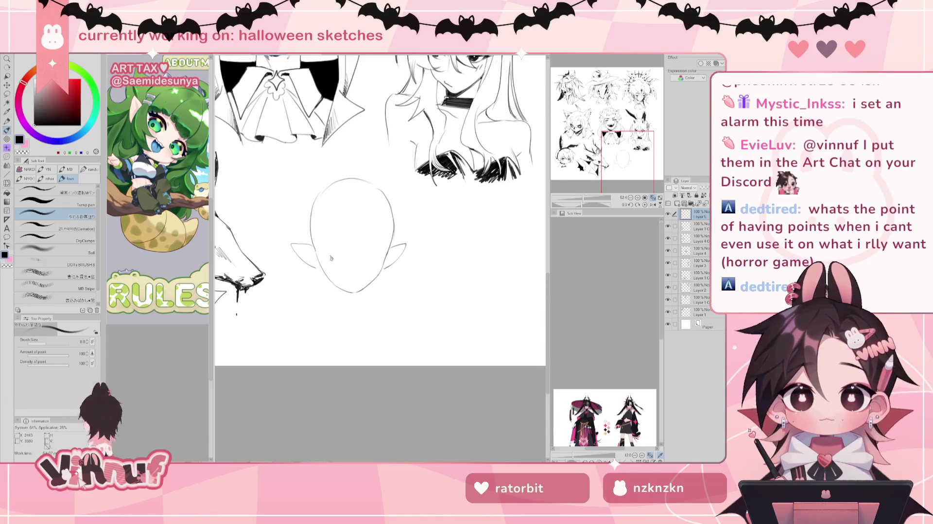
pyautogui.moveTo(320, 252); pyautogui.dragTo(340, 258)
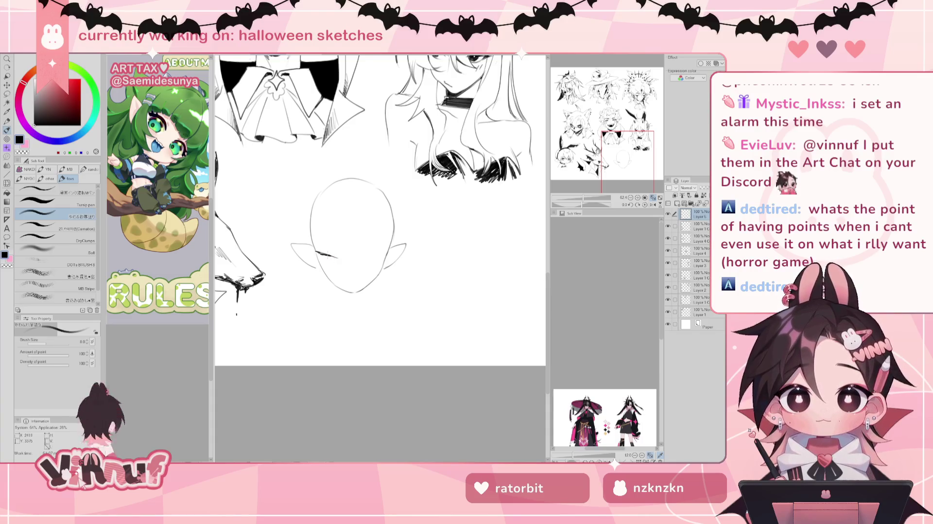
# Step: Draw both eye lines with curved eyelids above them and a small nose stroke
pyautogui.moveTo(317, 251); pyautogui.dragTo(339, 259)
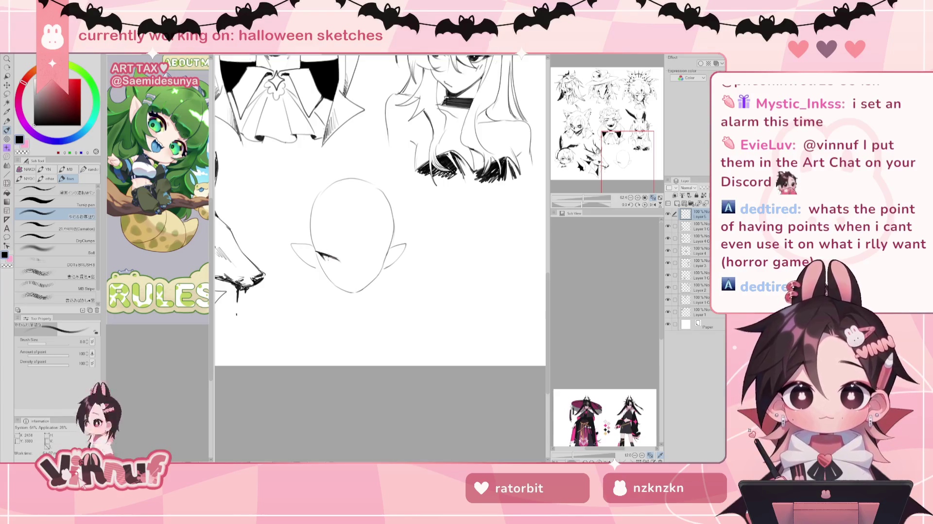
pyautogui.moveTo(331, 261); pyautogui.dragTo(342, 262)
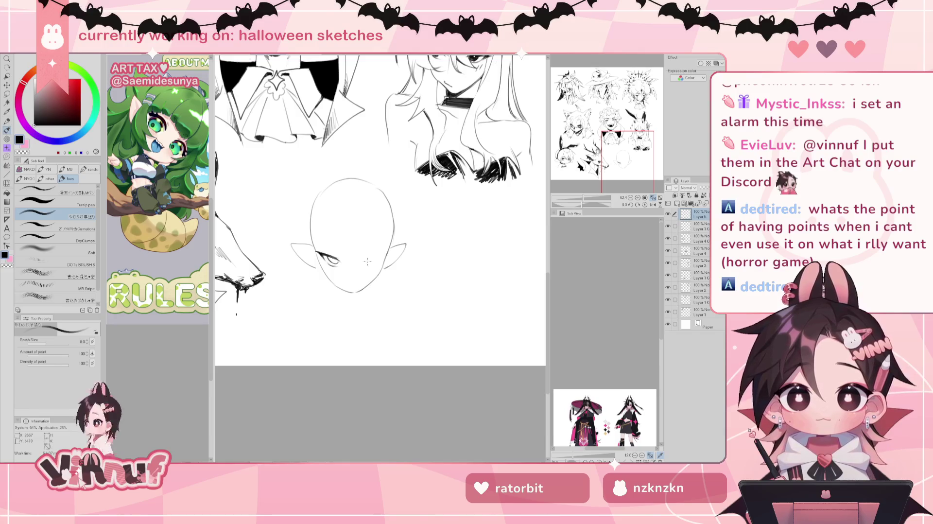
pyautogui.moveTo(367, 262); pyautogui.dragTo(390, 252)
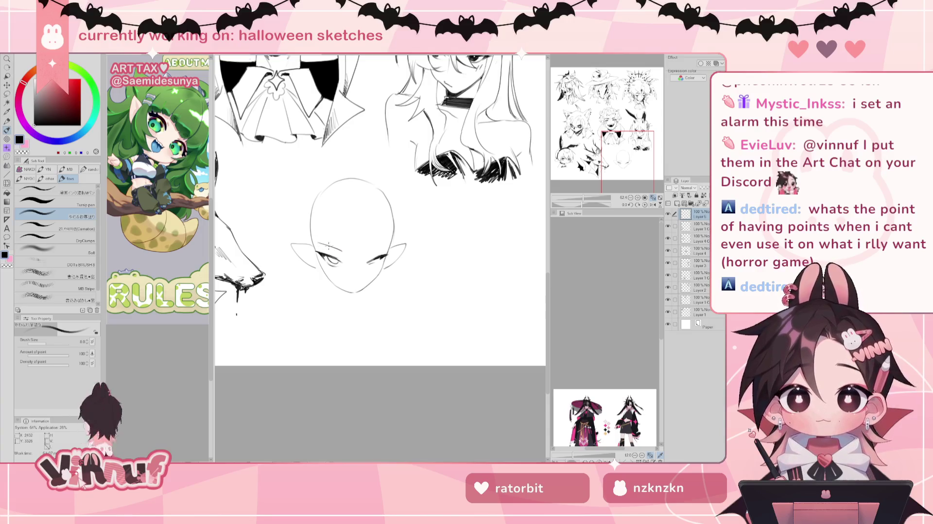
pyautogui.moveTo(316, 242)
pyautogui.mouseDown()
pyautogui.moveTo(343, 252)
pyautogui.moveTo(387, 244)
pyautogui.mouseUp()
pyautogui.hotkey('ctrl', 'z')
pyautogui.hotkey('ctrl', 'z')
pyautogui.hotkey('ctrl', 'z')
pyautogui.hotkey('ctrl', 'z')
pyautogui.hotkey('ctrl', 'z')
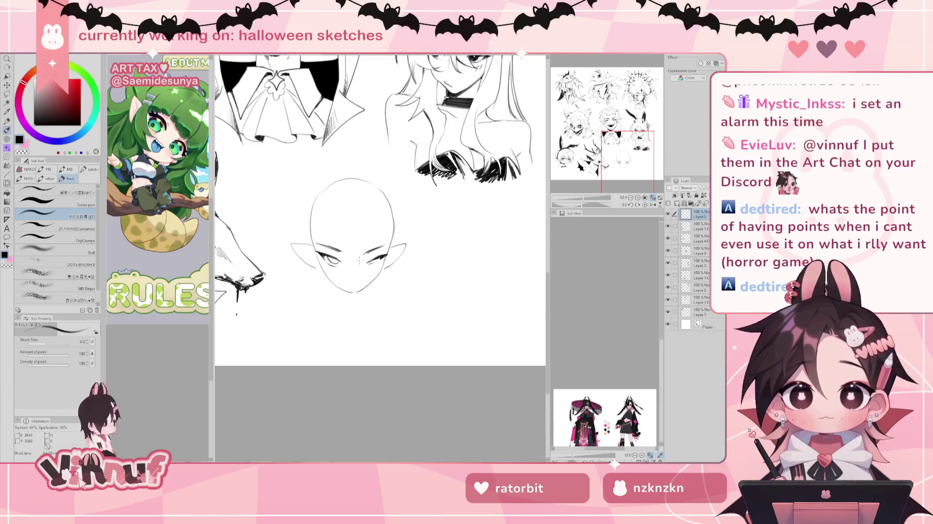
pyautogui.moveTo(366, 253); pyautogui.dragTo(391, 242)
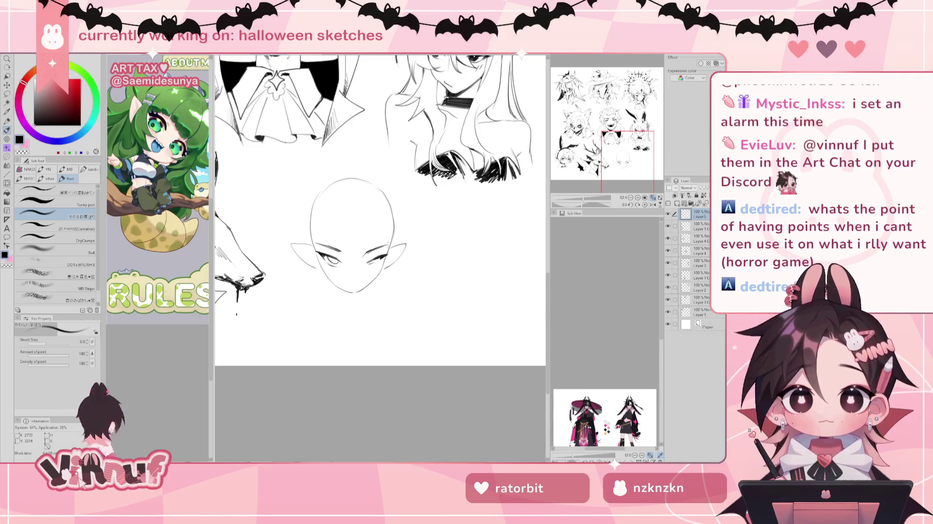
pyautogui.moveTo(347, 284); pyautogui.dragTo(363, 281)
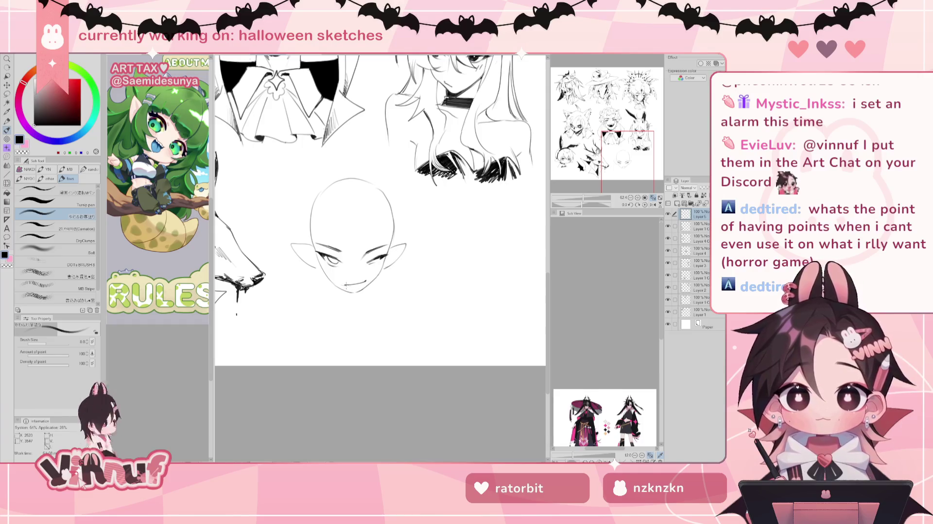
# Step: Undo the teeth strokes and redraw a new mouth under the nose
pyautogui.moveTo(363, 283); pyautogui.dragTo(348, 289)
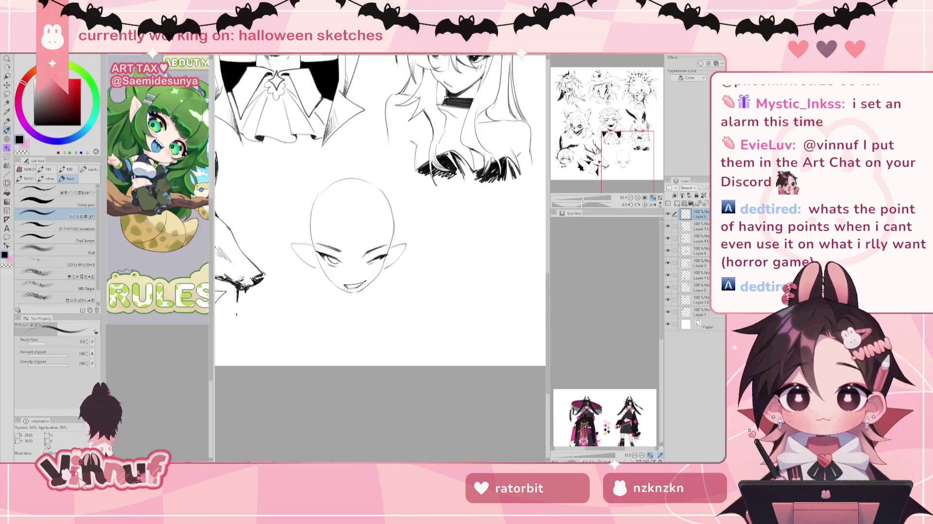
pyautogui.hotkey('ctrl', 'z')
pyautogui.hotkey('ctrl', 'z')
pyautogui.hotkey('ctrl', 'z')
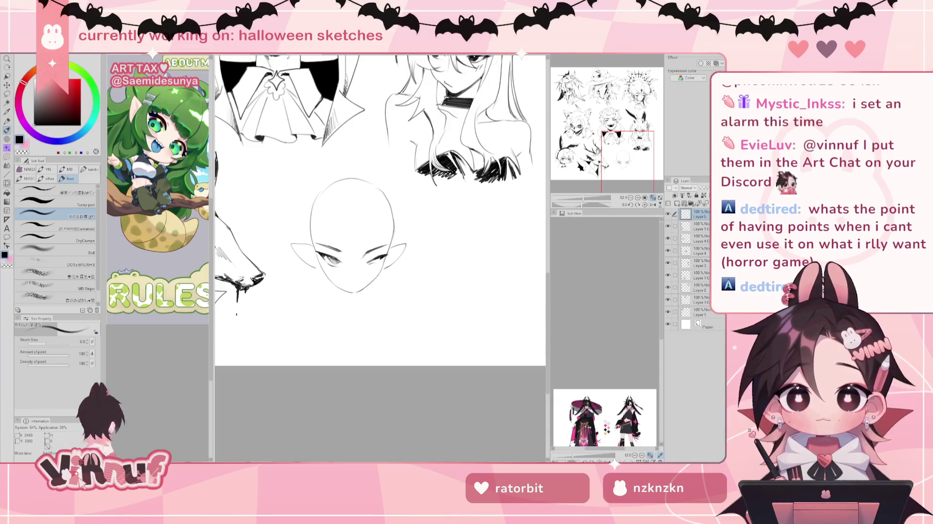
pyautogui.press('e')
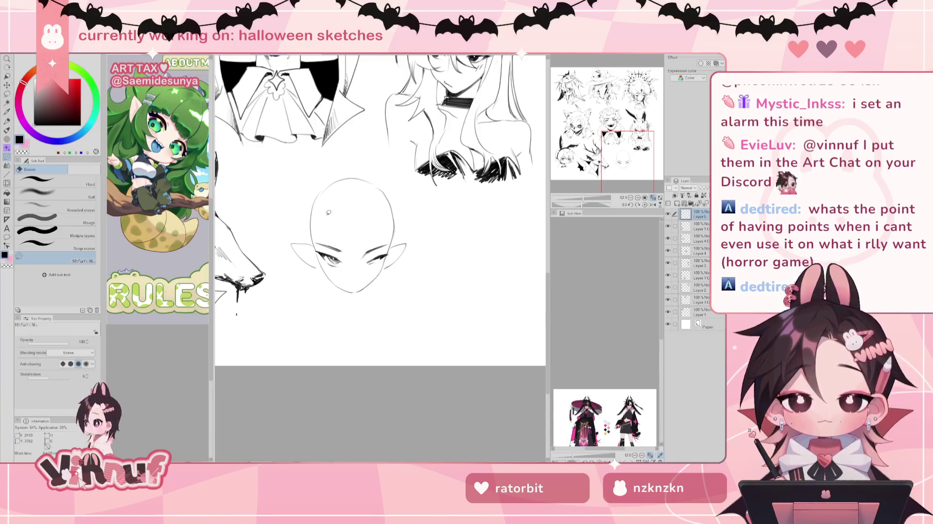
pyautogui.press('b')
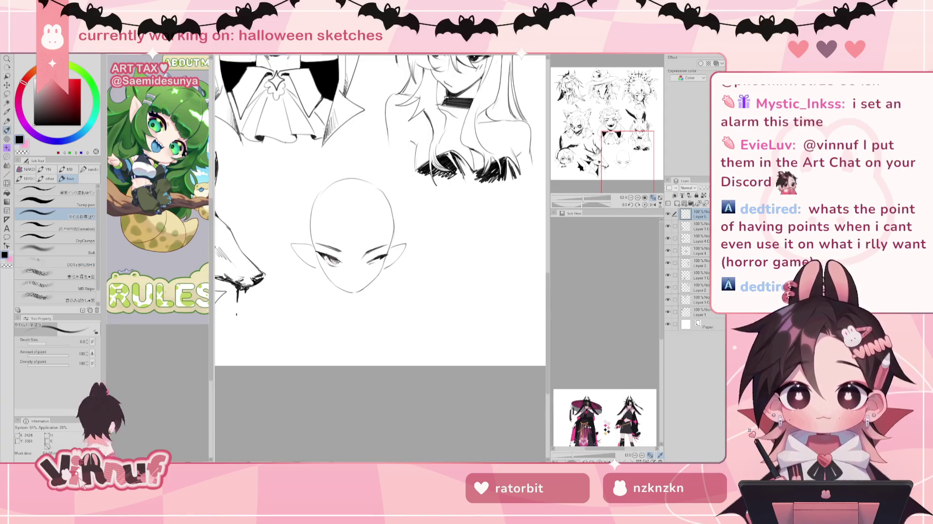
pyautogui.press('e')
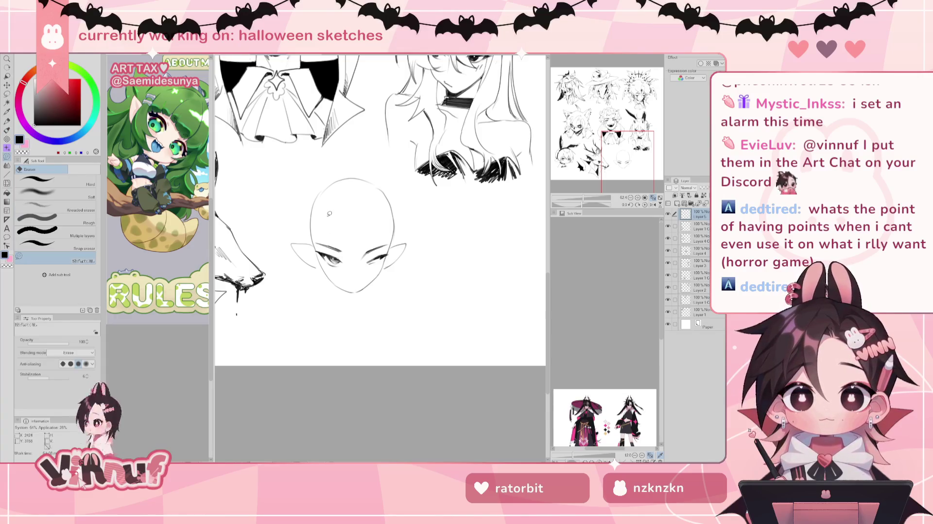
pyautogui.press('b')
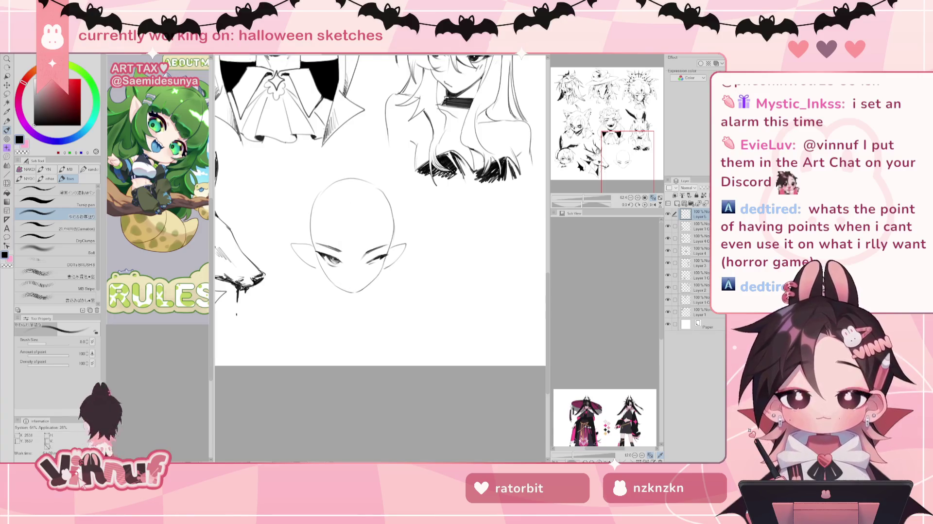
pyautogui.moveTo(345, 282)
pyautogui.mouseDown()
pyautogui.moveTo(363, 284)
pyautogui.moveTo(353, 288)
pyautogui.mouseUp()
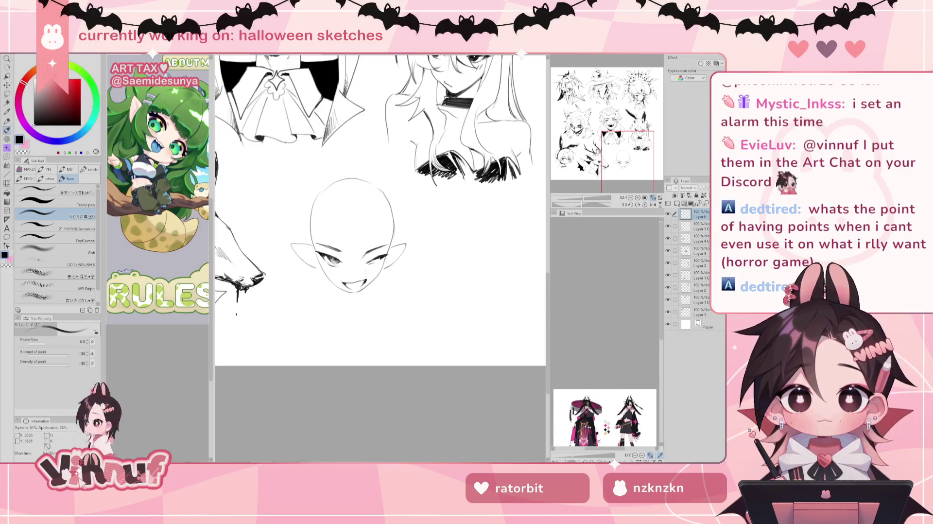
# Step: Lasso the mouth, shift it slightly left, deselect, and erase around it
pyautogui.press('m')
pyautogui.moveTo(348, 274)
pyautogui.mouseDown()
pyautogui.moveTo(371, 267)
pyautogui.moveTo(366, 293)
pyautogui.mouseUp()
pyautogui.press('k')
pyautogui.hotkey('ctrl', 'd')
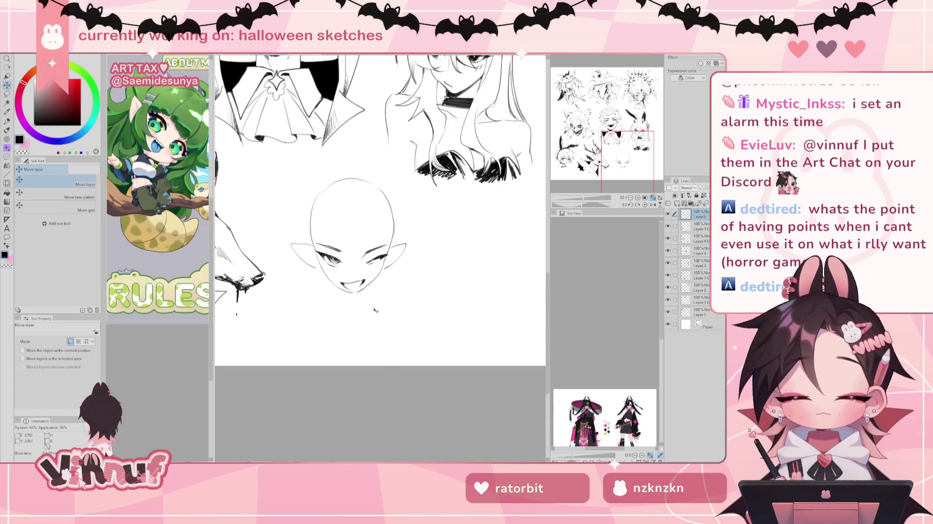
pyautogui.press('p')
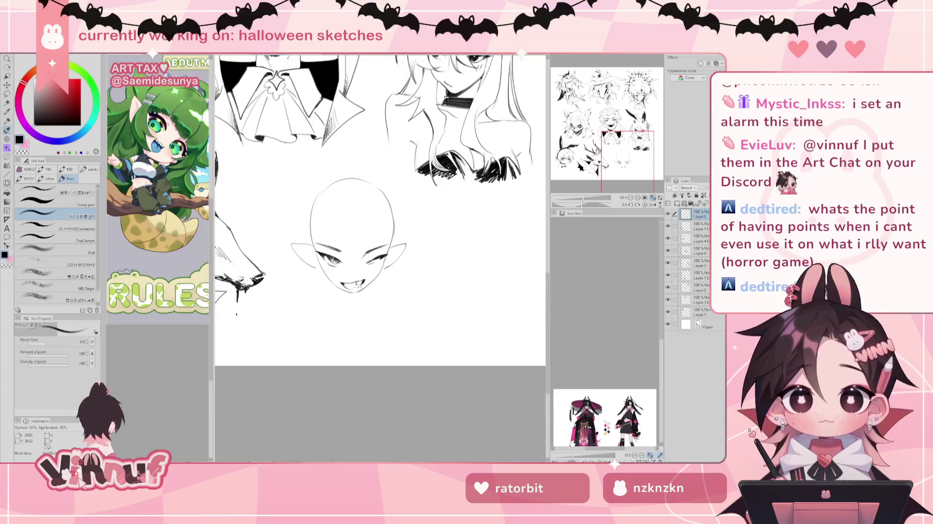
pyautogui.press('e')
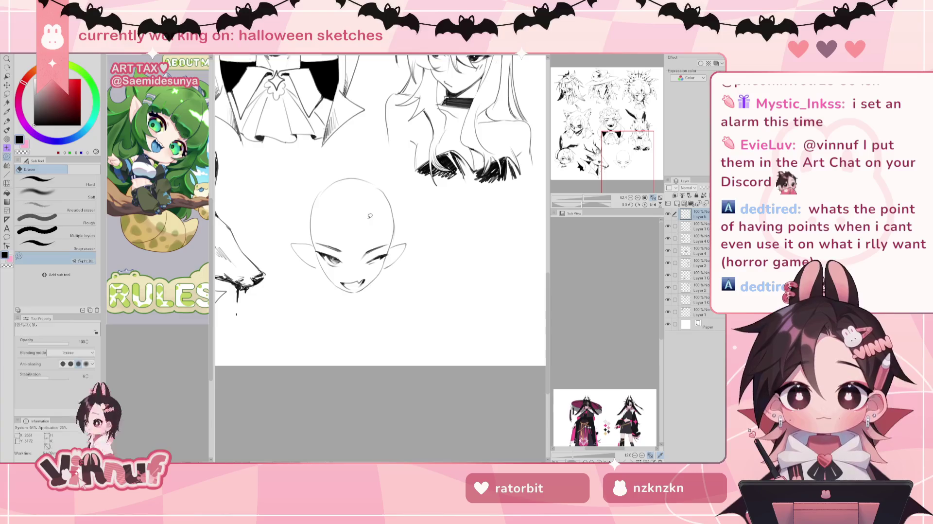
pyautogui.press('p')
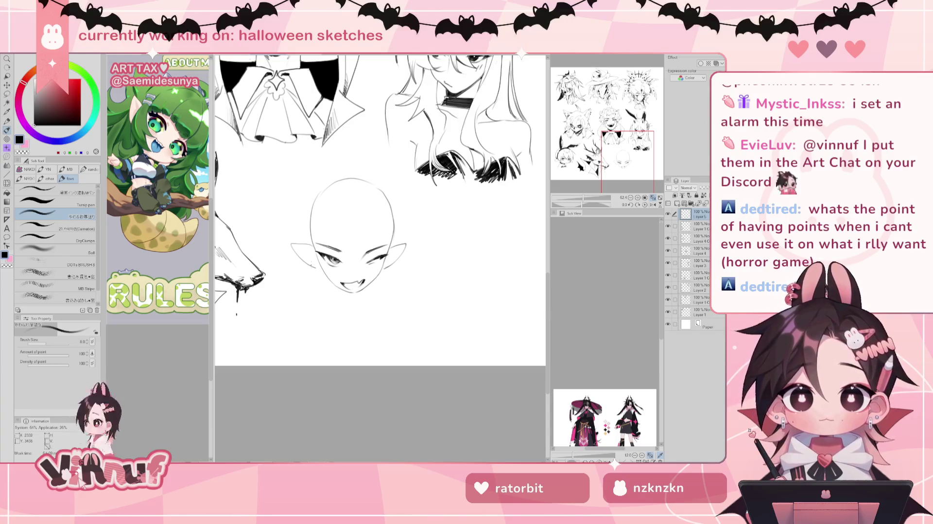
# Step: Sketch and redo guide curves above and down the sides of the head
pyautogui.moveTo(330, 142); pyautogui.dragTo(312, 189)
pyautogui.moveTo(324, 146)
pyautogui.mouseDown()
pyautogui.moveTo(328, 180)
pyautogui.moveTo(313, 211)
pyautogui.mouseUp()
pyautogui.hotkey('ctrl', 'z')
pyautogui.hotkey('ctrl', 'z')
pyautogui.hotkey('ctrl', 'z')
pyautogui.moveTo(329, 142)
pyautogui.mouseDown()
pyautogui.moveTo(333, 205)
pyautogui.moveTo(320, 215)
pyautogui.moveTo(321, 207)
pyautogui.mouseUp()
pyautogui.hotkey('ctrl', 'z')
pyautogui.hotkey('ctrl', 'z')
pyautogui.moveTo(333, 145)
pyautogui.mouseDown()
pyautogui.moveTo(315, 216)
pyautogui.moveTo(331, 200)
pyautogui.moveTo(315, 209)
pyautogui.moveTo(332, 229)
pyautogui.mouseUp()
pyautogui.hotkey('ctrl', 'z')
pyautogui.hotkey('ctrl', 'z')
pyautogui.hotkey('ctrl', 'z')
pyautogui.hotkey('ctrl', 'z')
pyautogui.hotkey('ctrl', 'z')
pyautogui.moveTo(367, 174); pyautogui.dragTo(369, 202)
pyautogui.hotkey('ctrl', 'z')
pyautogui.moveTo(377, 170); pyautogui.dragTo(386, 210)
pyautogui.hotkey('ctrl', 'z')
pyautogui.moveTo(372, 148); pyautogui.dragTo(381, 207)
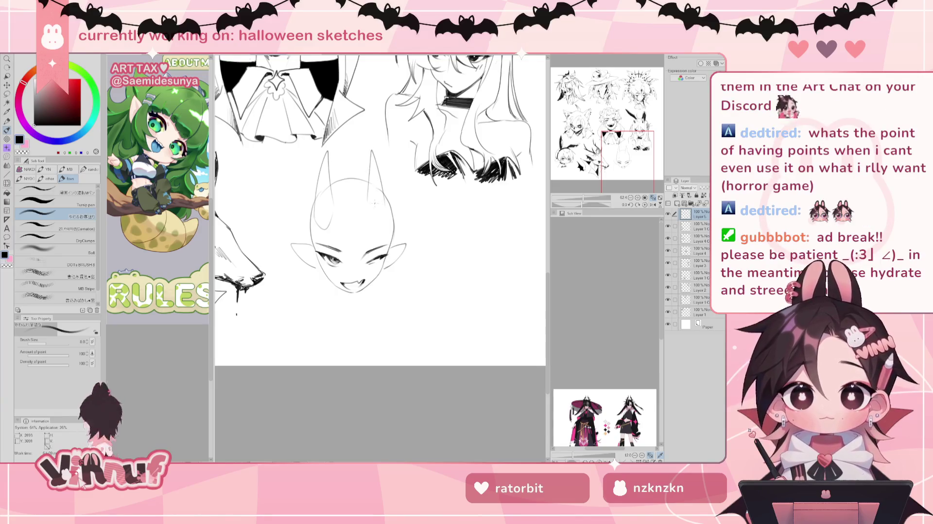
# Step: Draw two neck lines, erase the fanged mouth, and add a small smirking mouth curve
pyautogui.moveTo(332, 290); pyautogui.dragTo(339, 307)
pyautogui.moveTo(372, 287); pyautogui.dragTo(375, 305)
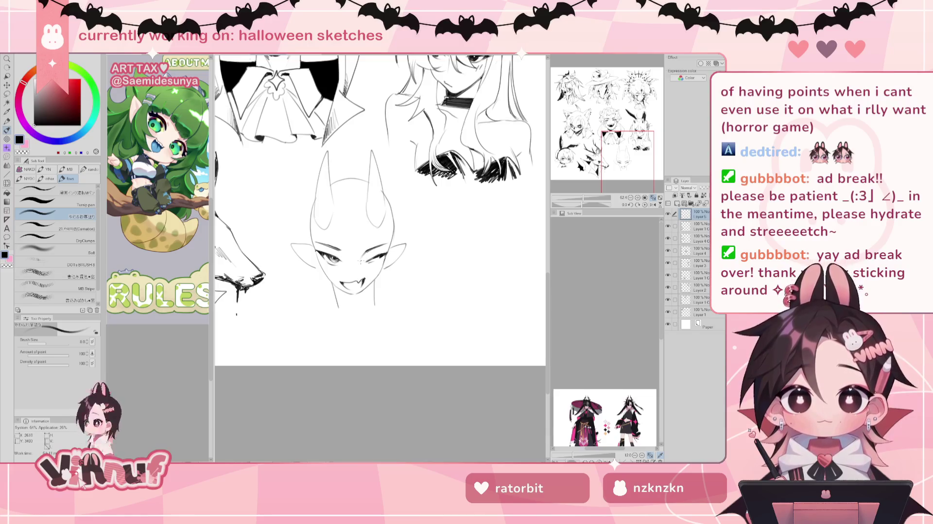
pyautogui.press('e')
pyautogui.moveTo(340, 286); pyautogui.dragTo(365, 280)
pyautogui.press('p')
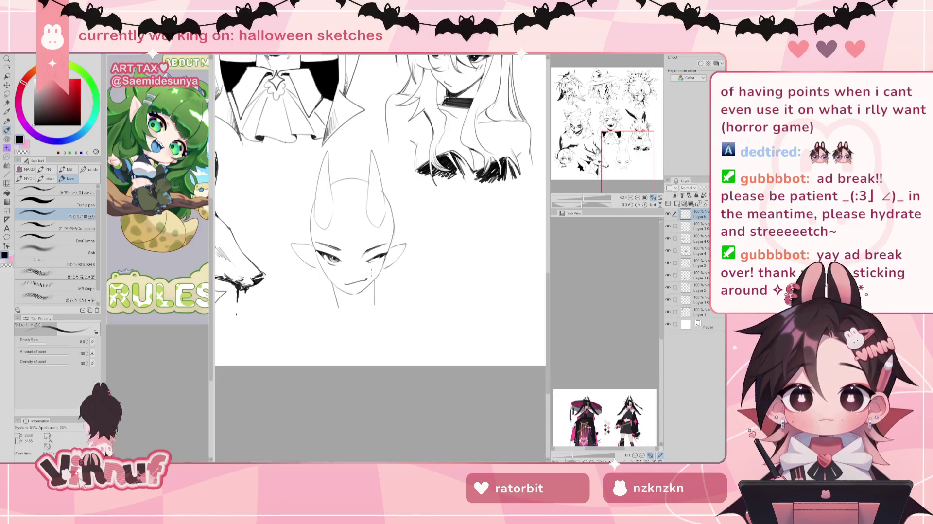
pyautogui.press('e')
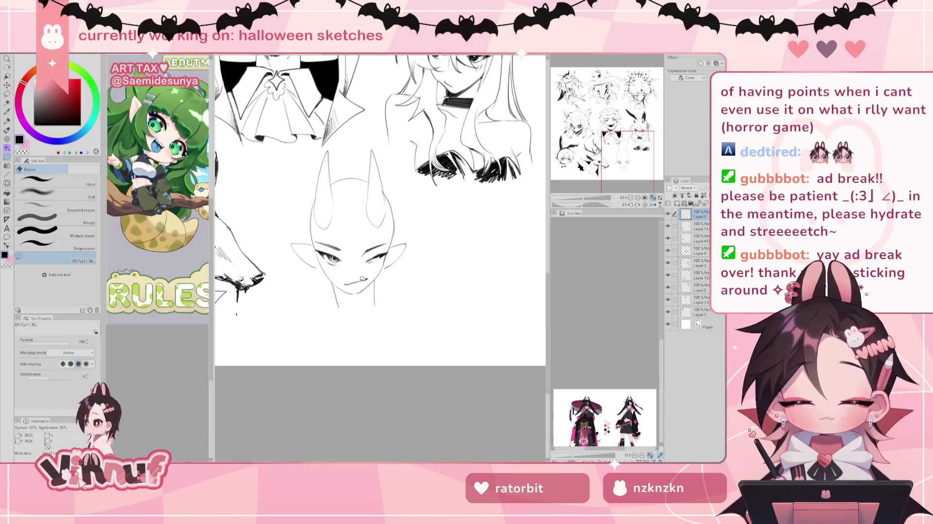
pyautogui.press('p')
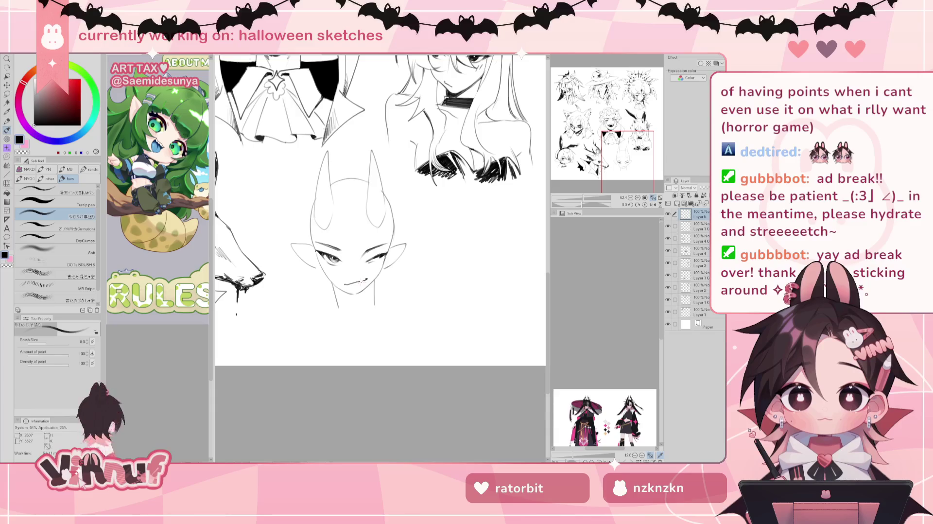
pyautogui.press('e')
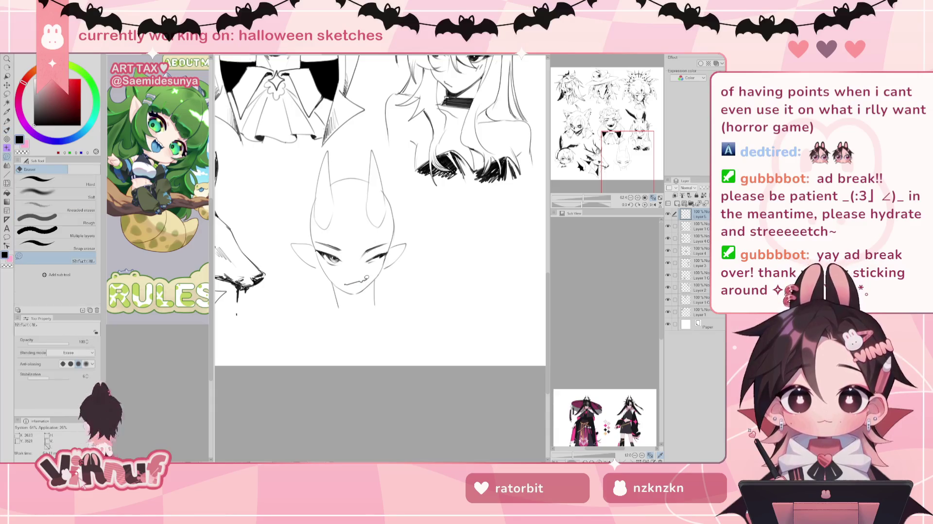
pyautogui.press('b')
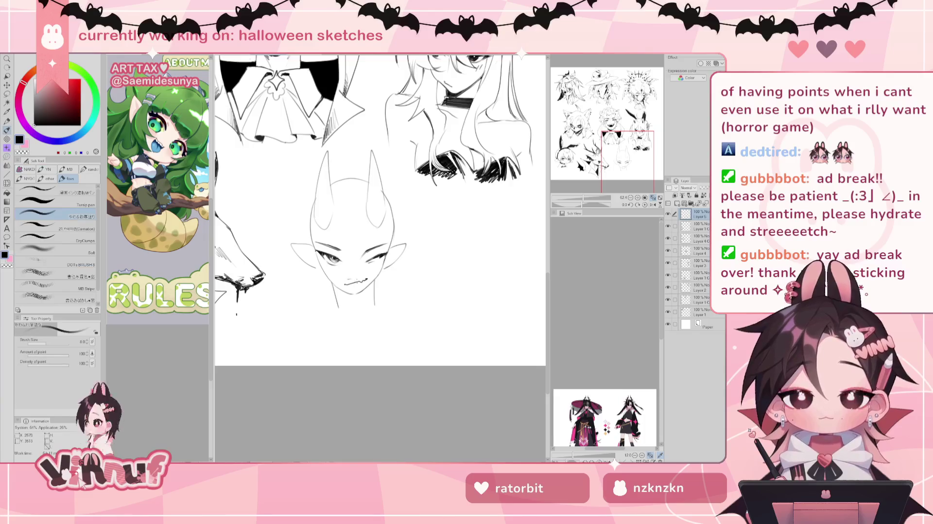
pyautogui.moveTo(345, 290); pyautogui.dragTo(364, 289)
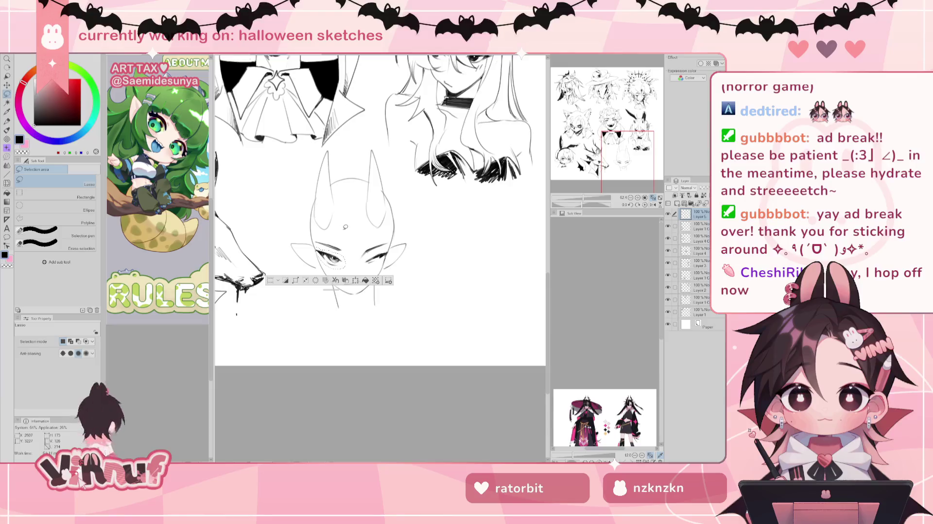
# Step: Lasso-select the horned head's left eye with a freehand outline
pyautogui.press('j')
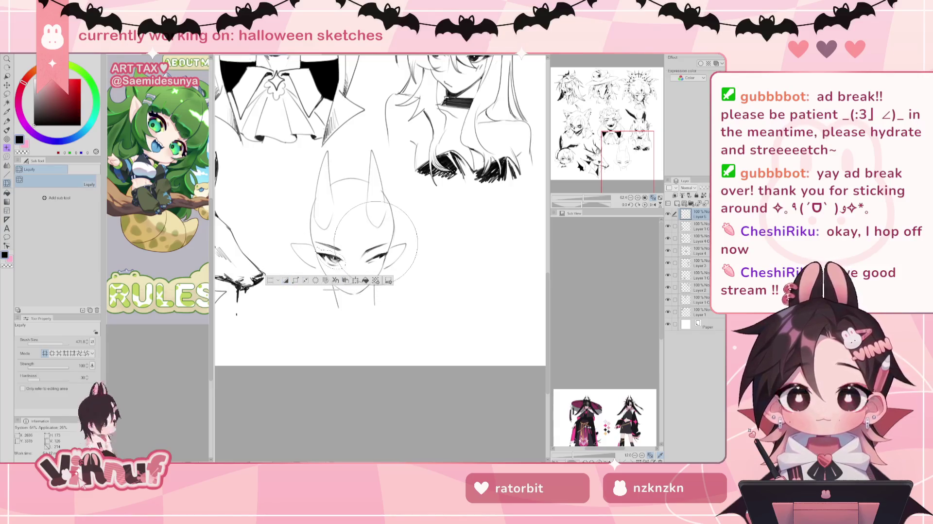
pyautogui.press('m')
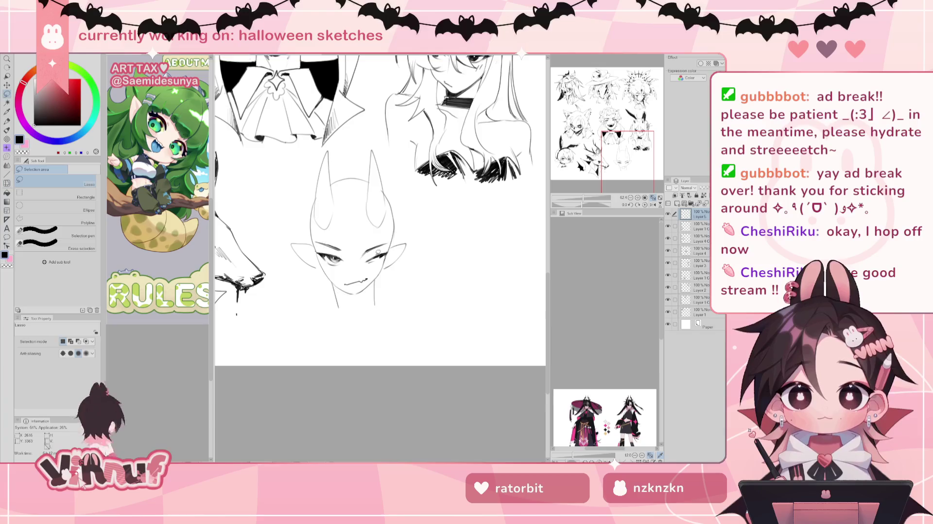
pyautogui.moveTo(327, 237)
pyautogui.mouseDown()
pyautogui.moveTo(316, 237)
pyautogui.moveTo(323, 261)
pyautogui.moveTo(347, 243)
pyautogui.mouseUp()
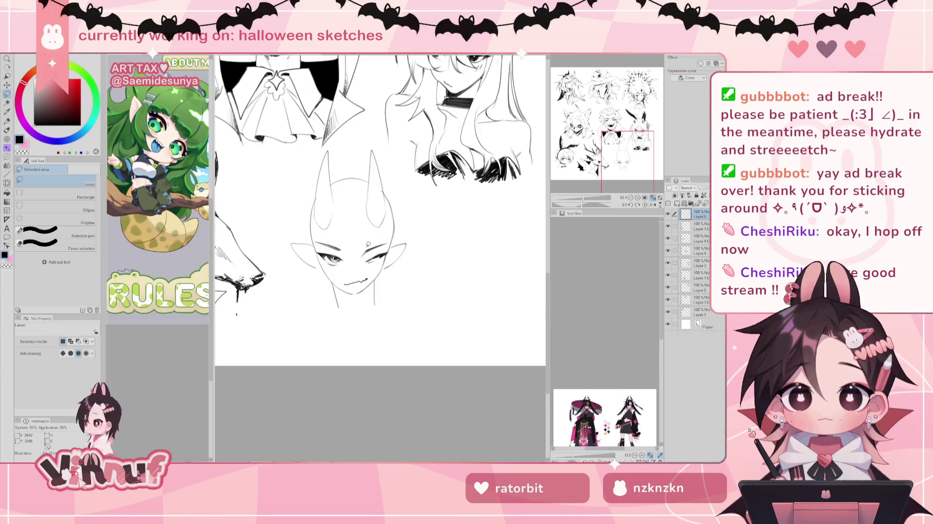
pyautogui.press('k')
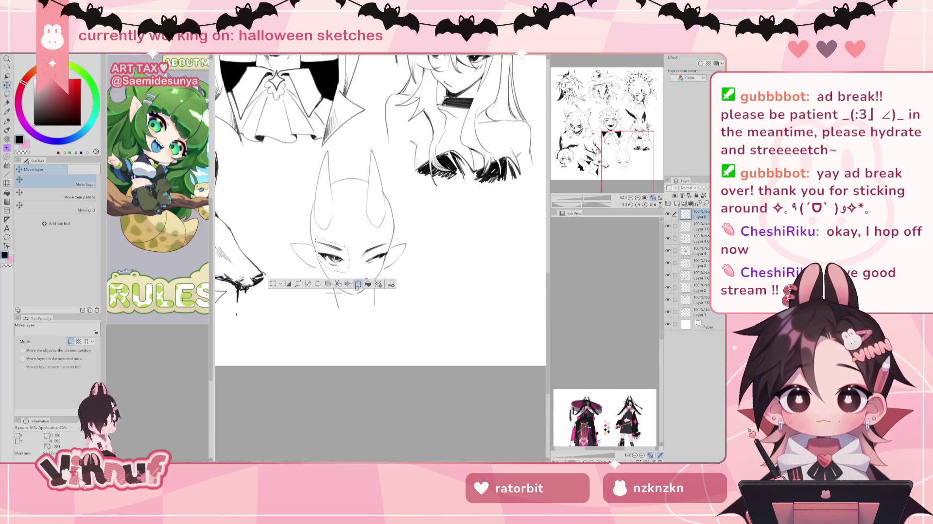
# Step: Lasso the right eye, nudge it slightly into a better position, then deselect
pyautogui.press('m')
pyautogui.moveTo(373, 245)
pyautogui.mouseDown()
pyautogui.moveTo(390, 251)
pyautogui.moveTo(379, 256)
pyautogui.mouseUp()
pyautogui.press('k')
pyautogui.hotkey('ctrl', 'd')
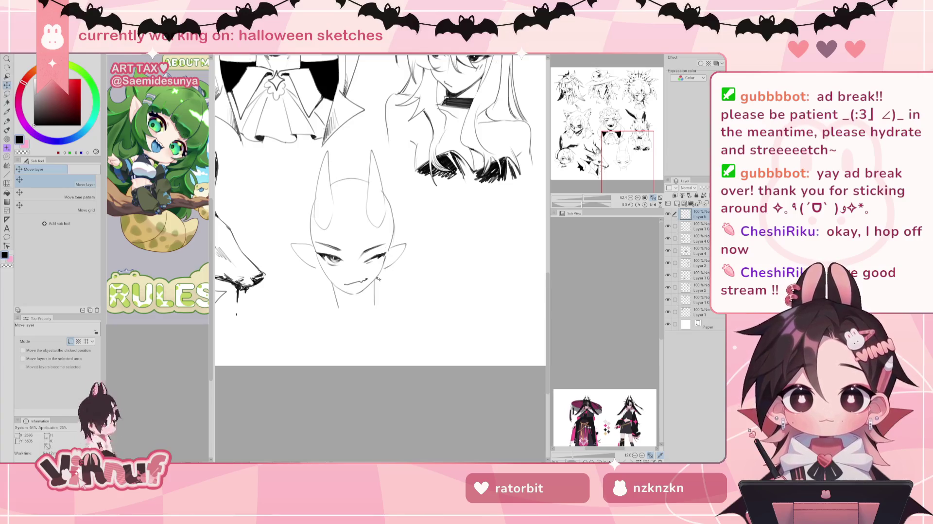
pyautogui.hotkey('ctrl', 'z')
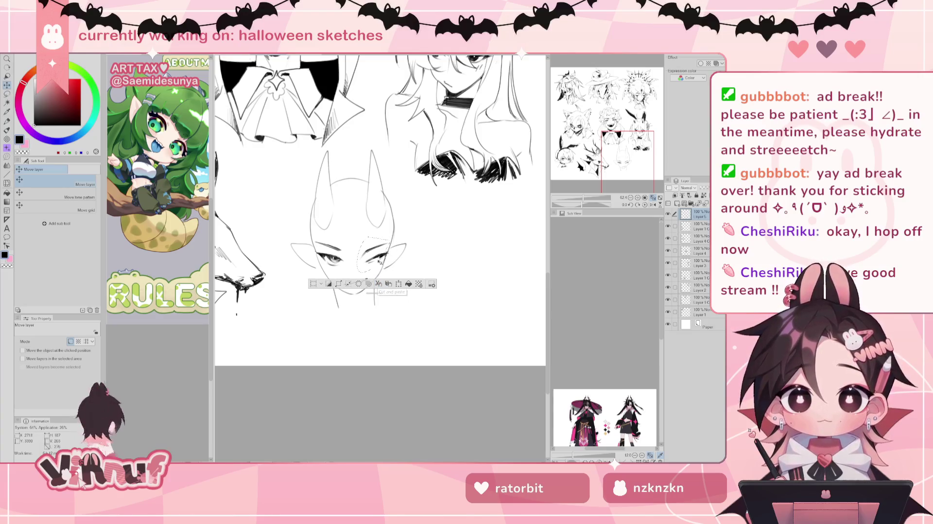
pyautogui.moveTo(378, 260); pyautogui.dragTo(380, 259)
pyautogui.hotkey('ctrl', 'd')
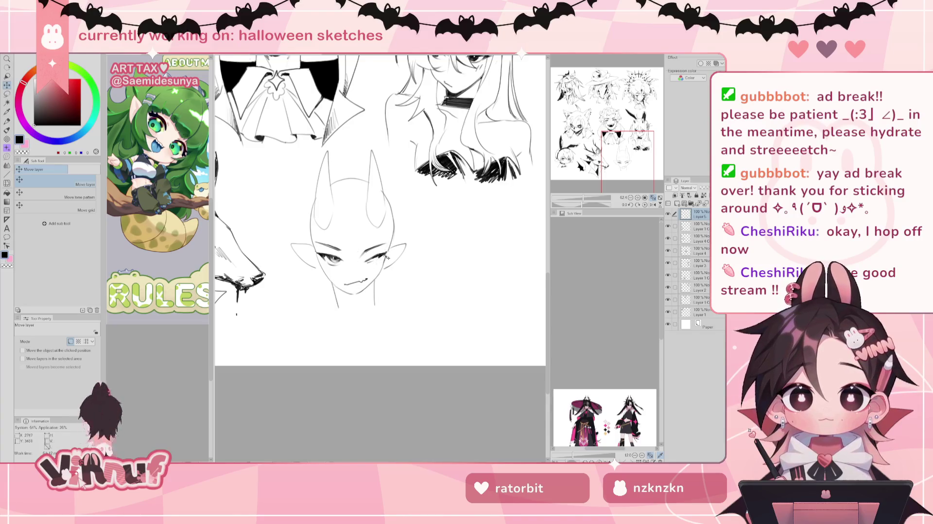
pyautogui.press('e')
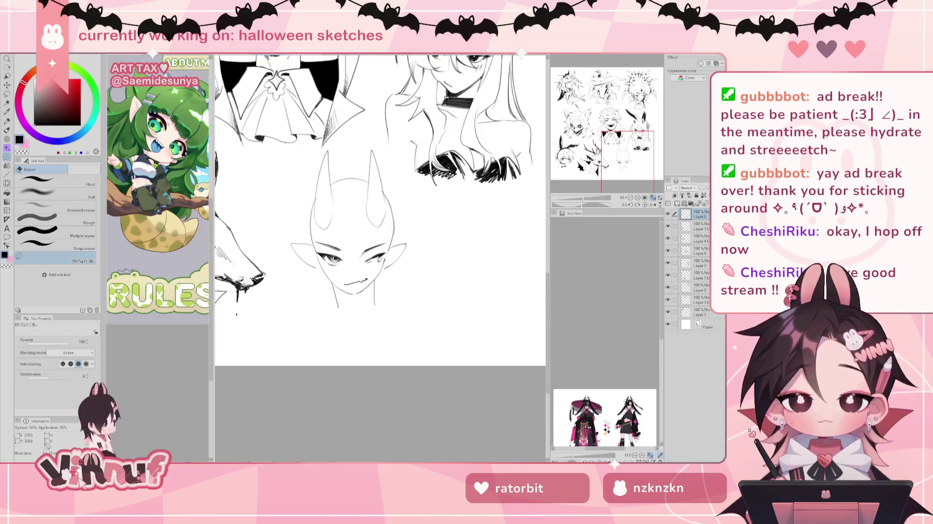
# Step: Ink a short line inside the left horn and shift the view up and left
pyautogui.press('b')
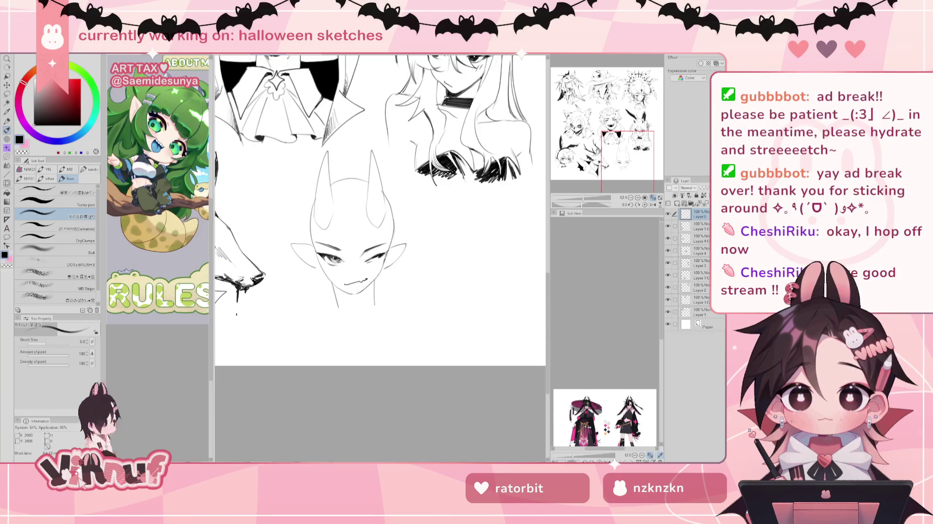
pyautogui.press('e')
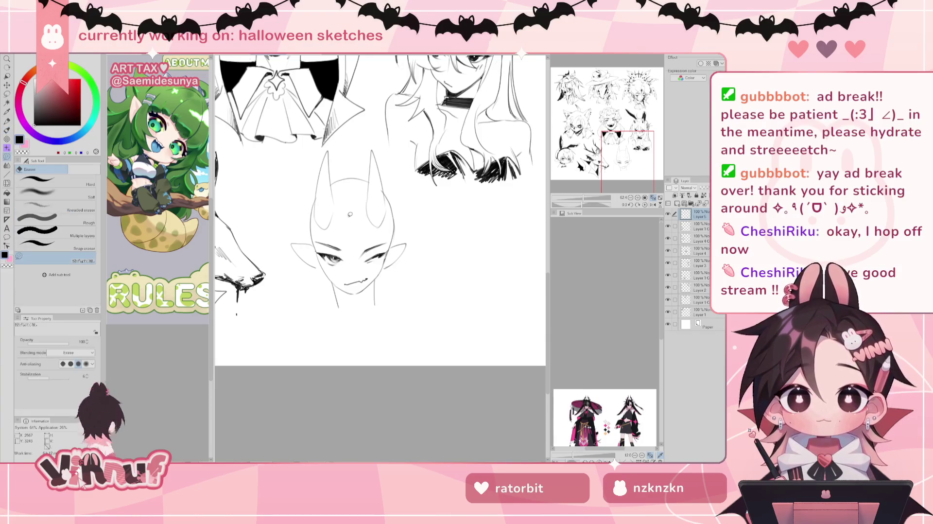
pyautogui.press('b')
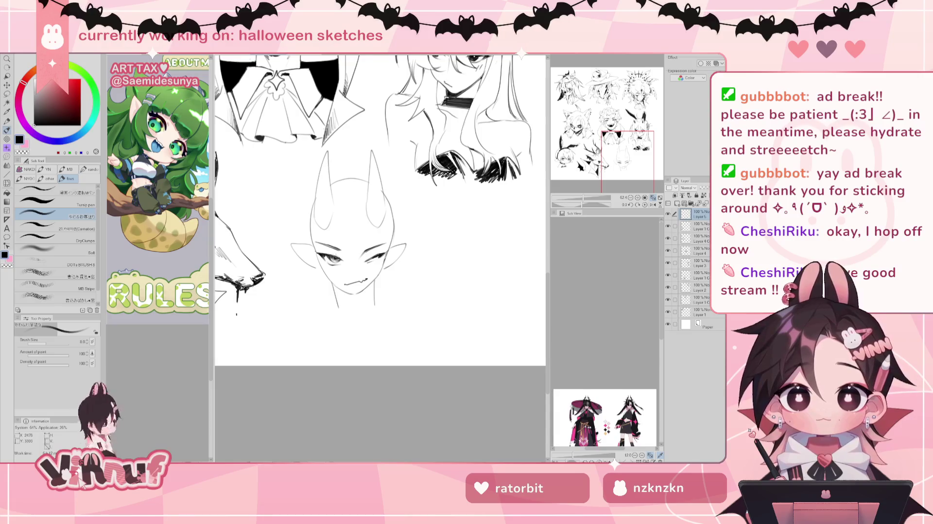
pyautogui.press('e')
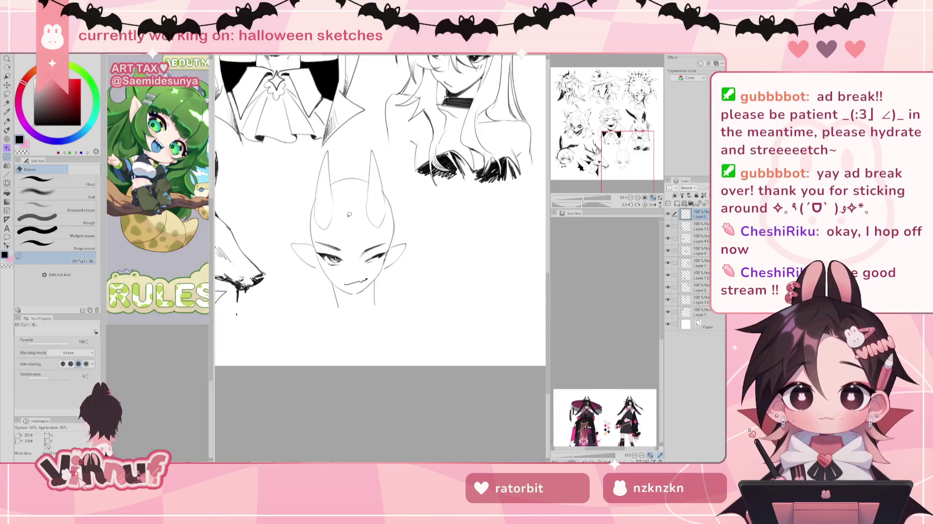
pyautogui.press('b')
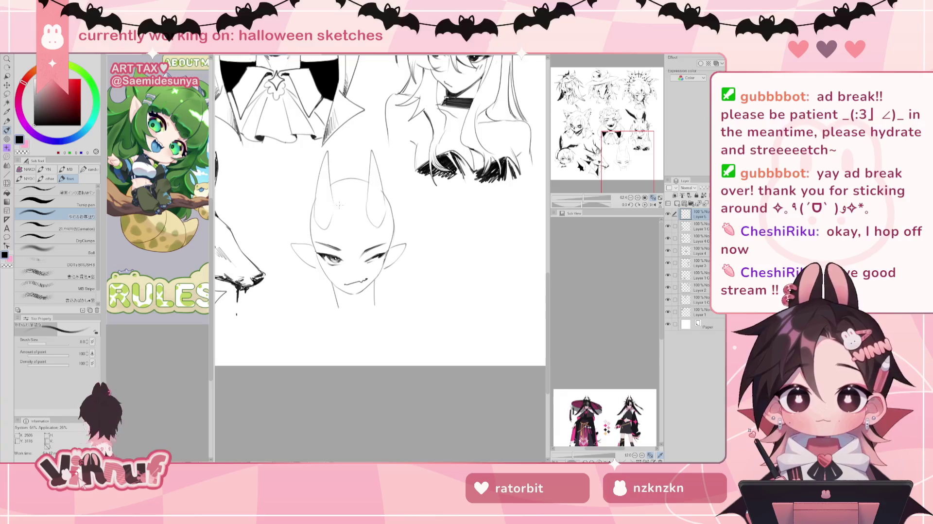
pyautogui.moveTo(334, 201); pyautogui.dragTo(343, 207)
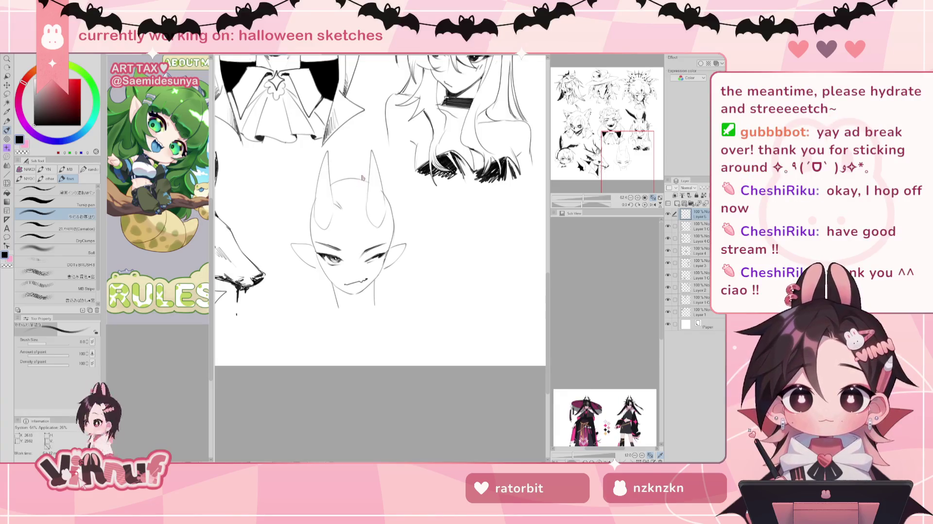
pyautogui.moveTo(362, 173)
pyautogui.mouseDown()
pyautogui.moveTo(346, 157)
pyautogui.moveTo(364, 219)
pyautogui.moveTo(365, 135)
pyautogui.mouseUp()
pyautogui.press('e')
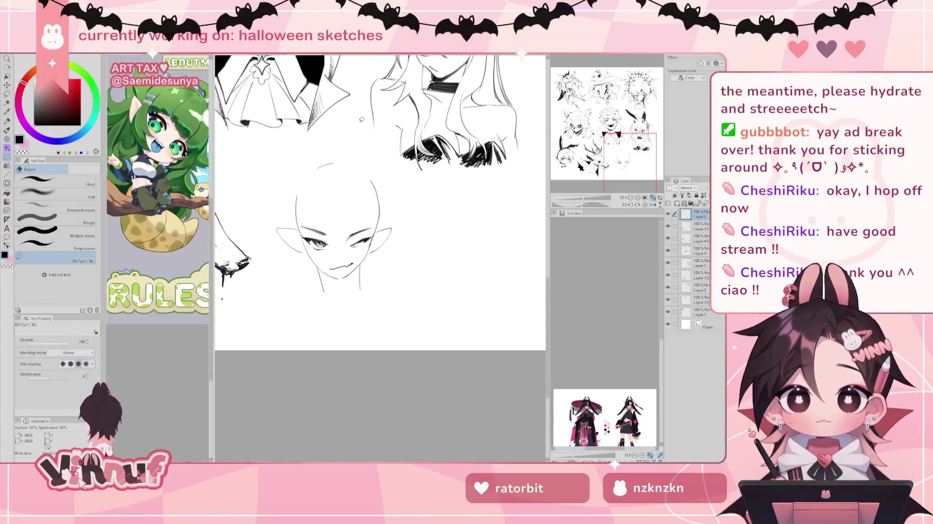
# Step: Ink a wavy hair strand left of the face, then undo it to redraw it smoother
pyautogui.press('b')
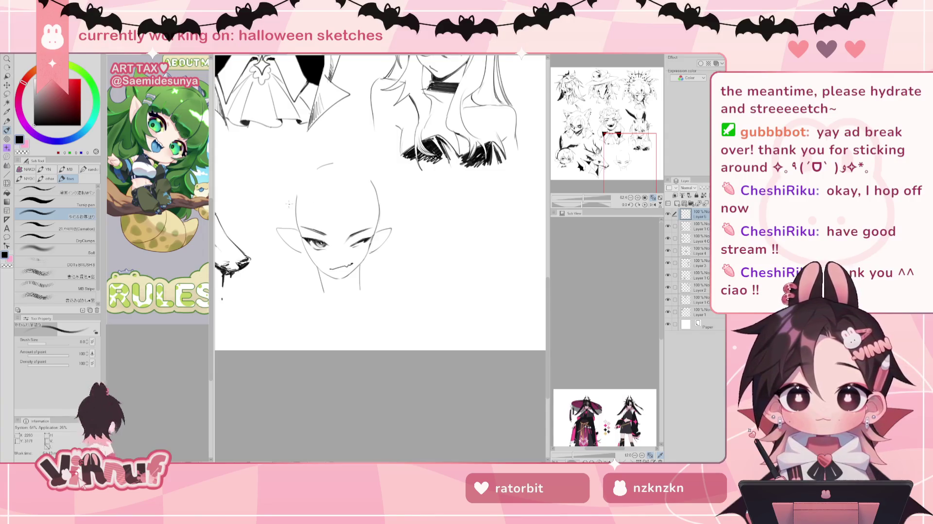
pyautogui.moveTo(293, 224); pyautogui.dragTo(305, 295)
pyautogui.hotkey('ctrl', 'z')
pyautogui.hotkey('ctrl', 'z')
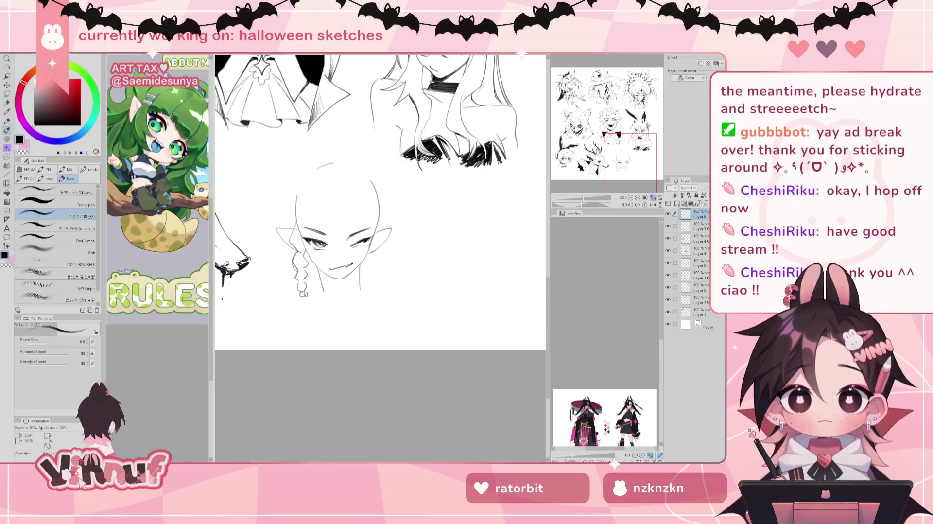
# Step: Extend the braid downward, add a stroke atop the head, and erase the rough jaw lines
pyautogui.moveTo(300, 296)
pyautogui.mouseDown()
pyautogui.moveTo(311, 315)
pyautogui.moveTo(308, 297)
pyautogui.mouseUp()
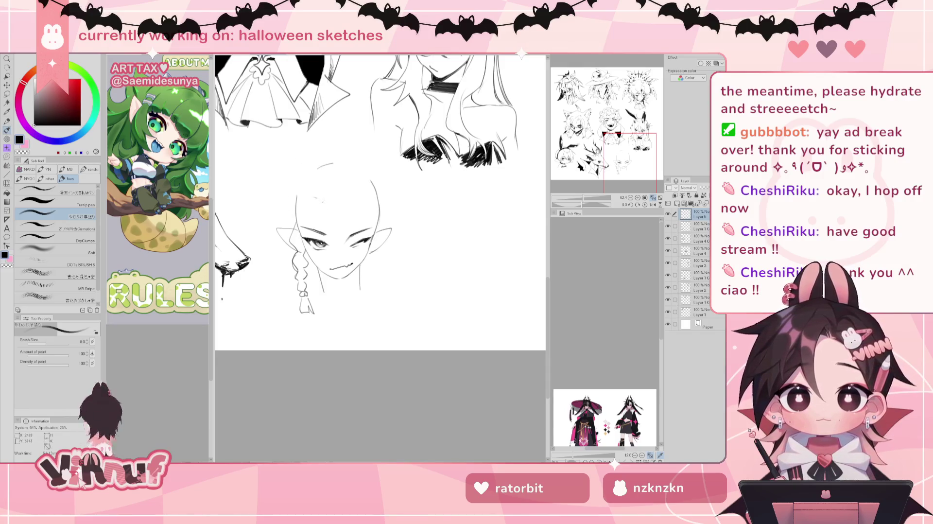
pyautogui.moveTo(322, 199); pyautogui.dragTo(330, 209)
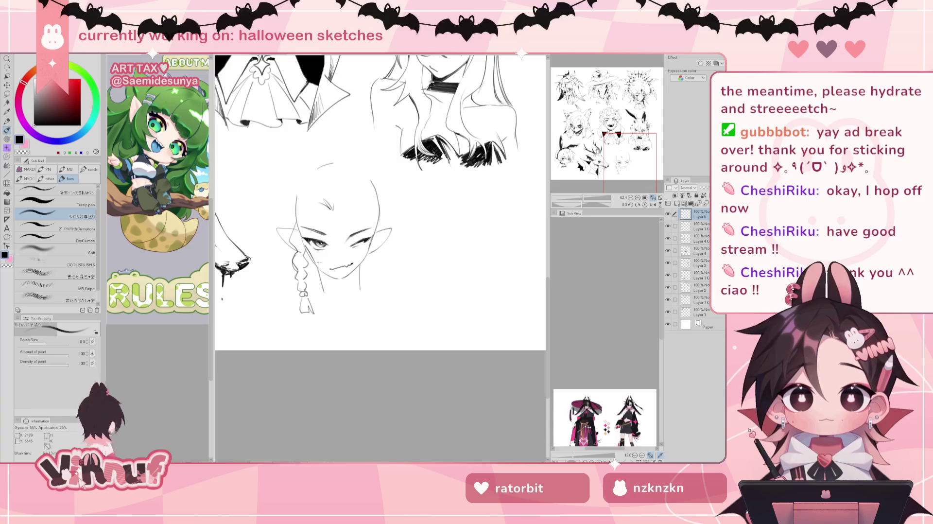
pyautogui.press('e')
pyautogui.moveTo(369, 247)
pyautogui.mouseDown()
pyautogui.moveTo(367, 268)
pyautogui.moveTo(308, 248)
pyautogui.mouseUp()
pyautogui.moveTo(328, 296); pyautogui.dragTo(369, 270)
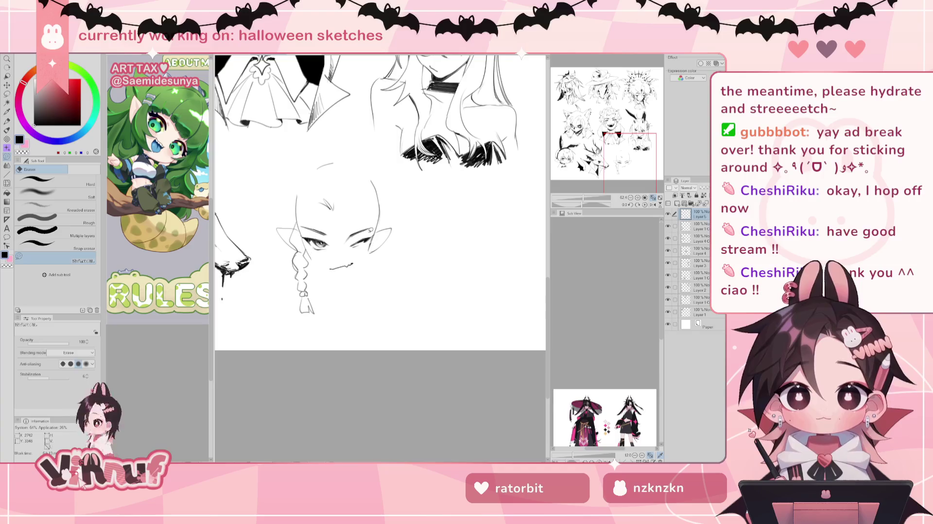
pyautogui.press('p')
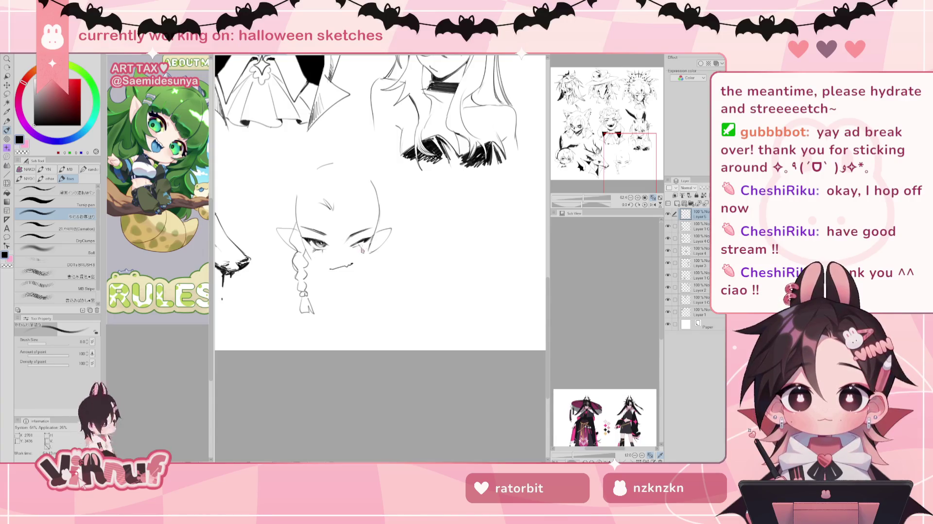
# Step: Darken the right eye's outer corner and redraw the jaw line from chin up to cheek
pyautogui.moveTo(362, 241); pyautogui.dragTo(367, 248)
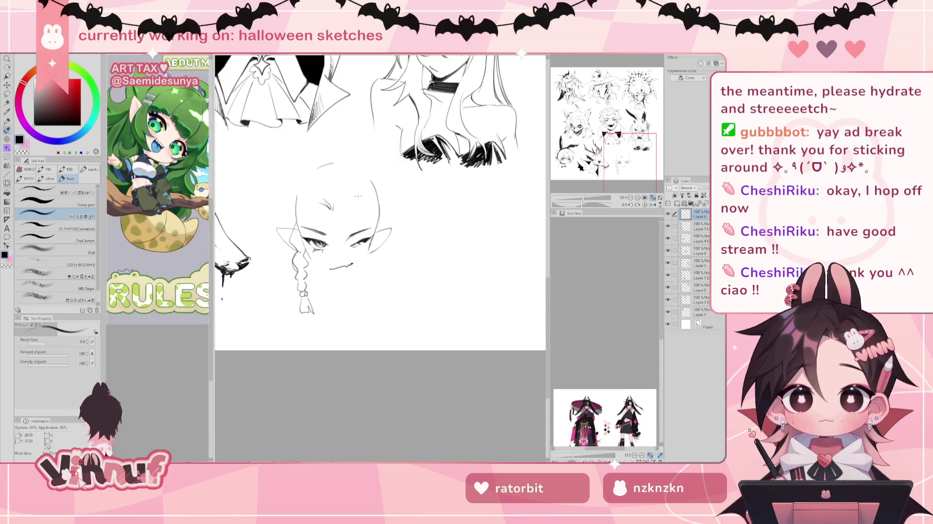
pyautogui.moveTo(303, 238); pyautogui.dragTo(329, 276)
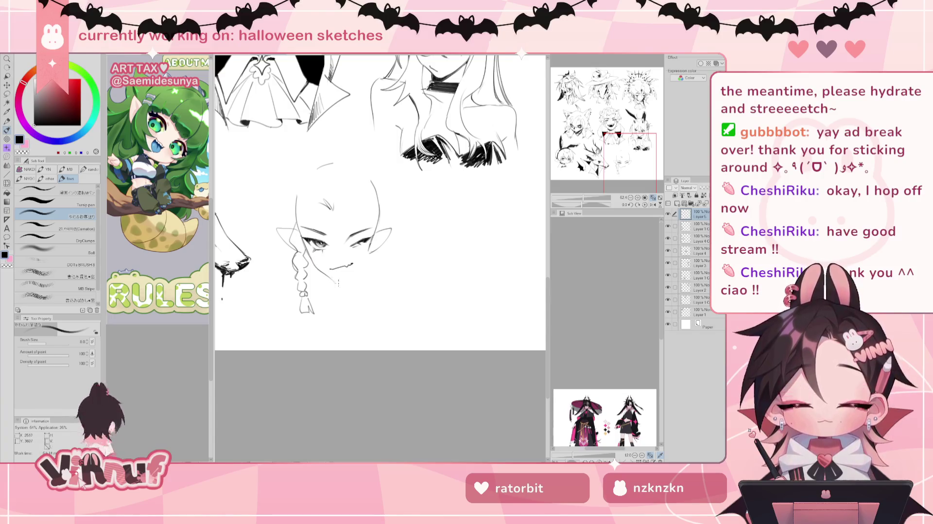
pyautogui.moveTo(319, 271); pyautogui.dragTo(339, 281)
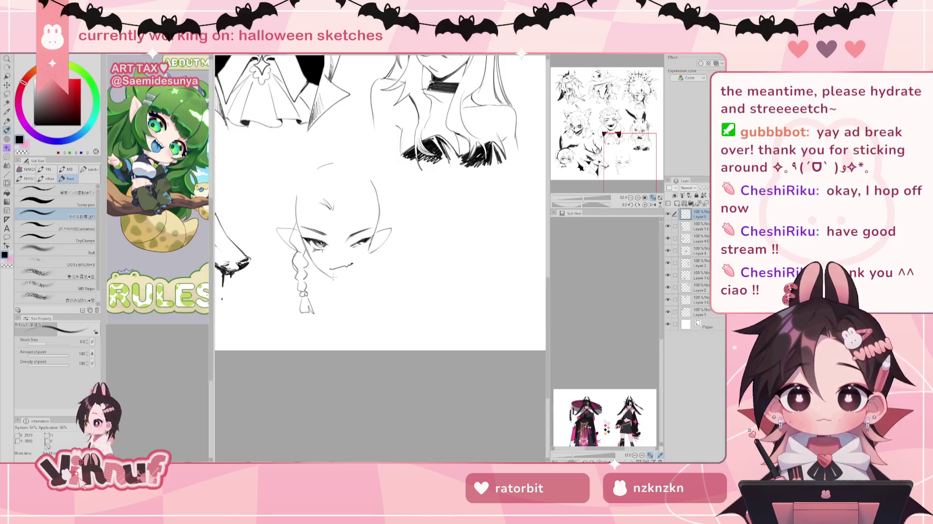
pyautogui.moveTo(341, 279); pyautogui.dragTo(368, 256)
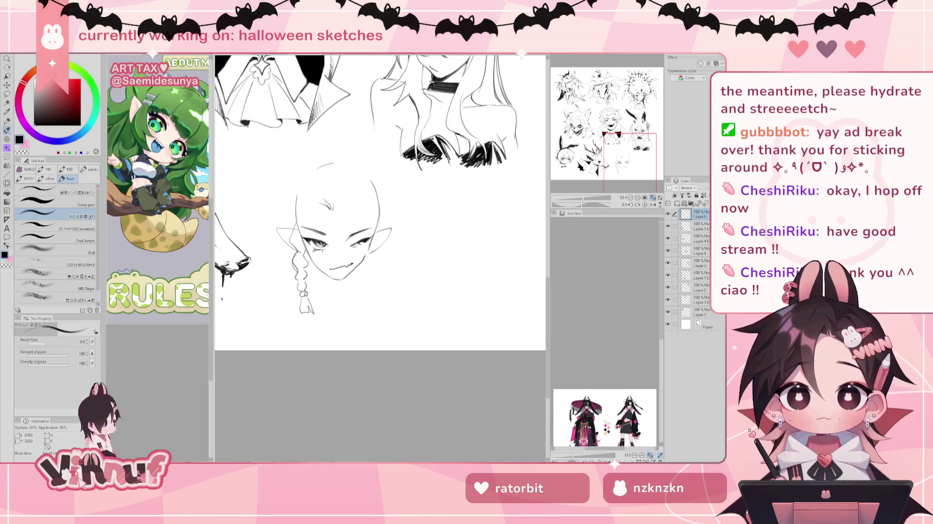
pyautogui.hotkey('ctrl', 'z')
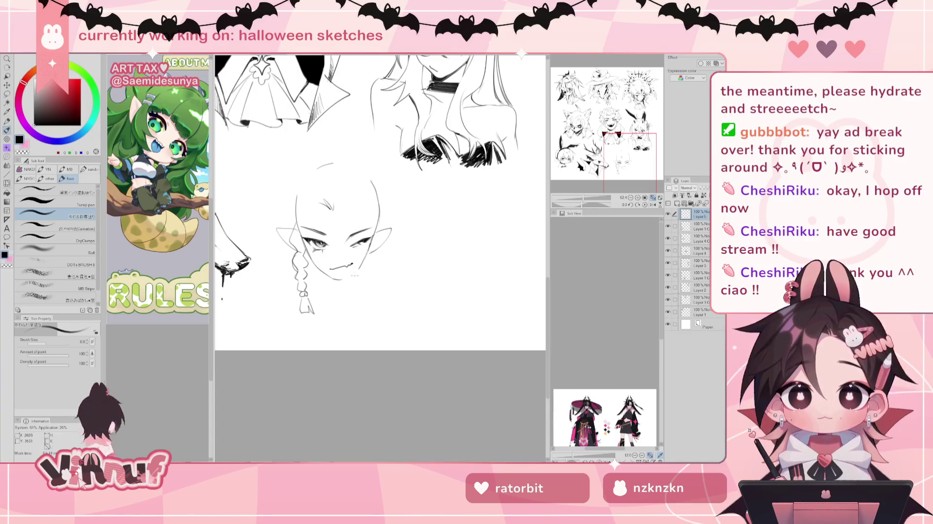
pyautogui.moveTo(344, 280); pyautogui.dragTo(371, 253)
pyautogui.hotkey('ctrl', 'z')
pyautogui.hotkey('ctrl', 'z')
pyautogui.hotkey('ctrl', 'z')
pyautogui.hotkey('ctrl', 'z')
pyautogui.hotkey('ctrl', 'z')
pyautogui.moveTo(358, 271); pyautogui.dragTo(364, 259)
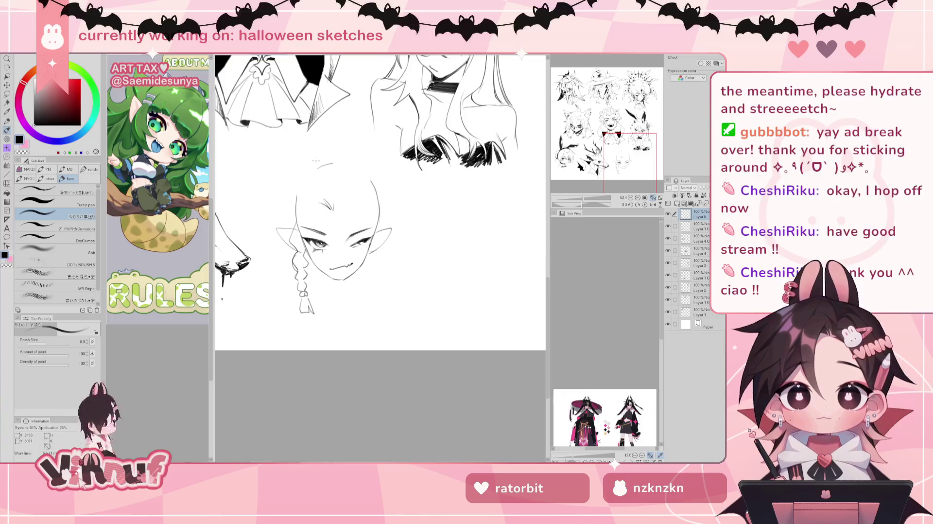
pyautogui.moveTo(295, 173); pyautogui.dragTo(277, 250)
# Step: Remove the bun outline, erase lines near the ears, and discard a strand left of the face
pyautogui.hotkey('ctrl', 'z')
pyautogui.press('e')
pyautogui.moveTo(382, 228)
pyautogui.mouseDown()
pyautogui.moveTo(374, 259)
pyautogui.moveTo(397, 206)
pyautogui.mouseUp()
pyautogui.press('b')
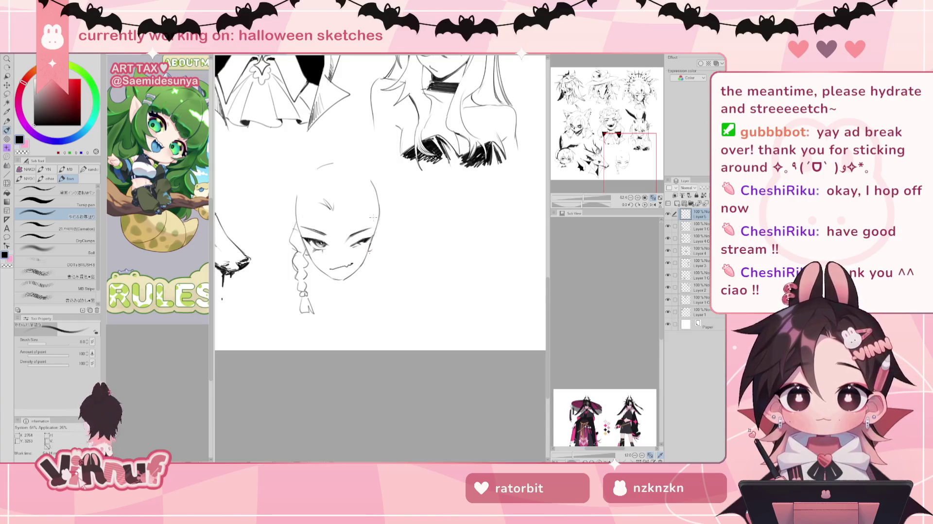
pyautogui.press('e')
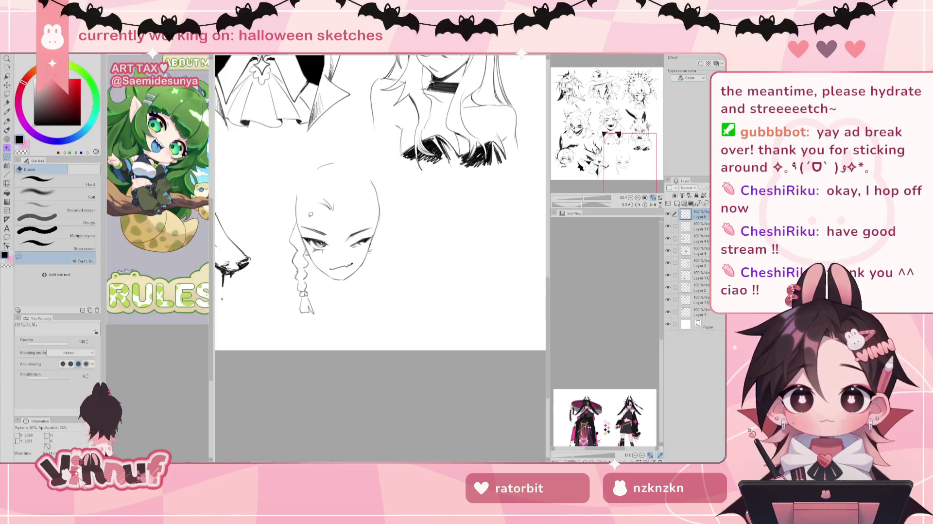
pyautogui.press('b')
pyautogui.moveTo(284, 191); pyautogui.dragTo(256, 220)
pyautogui.hotkey('ctrl', 'z')
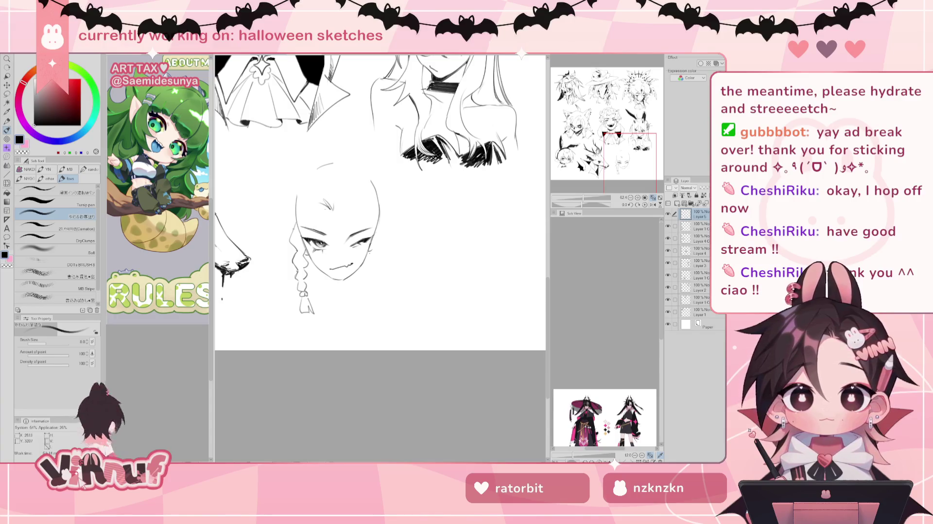
# Step: Sketch short bang strokes across the forehead, undoing the misdrawn ones
pyautogui.press('e')
pyautogui.press('b')
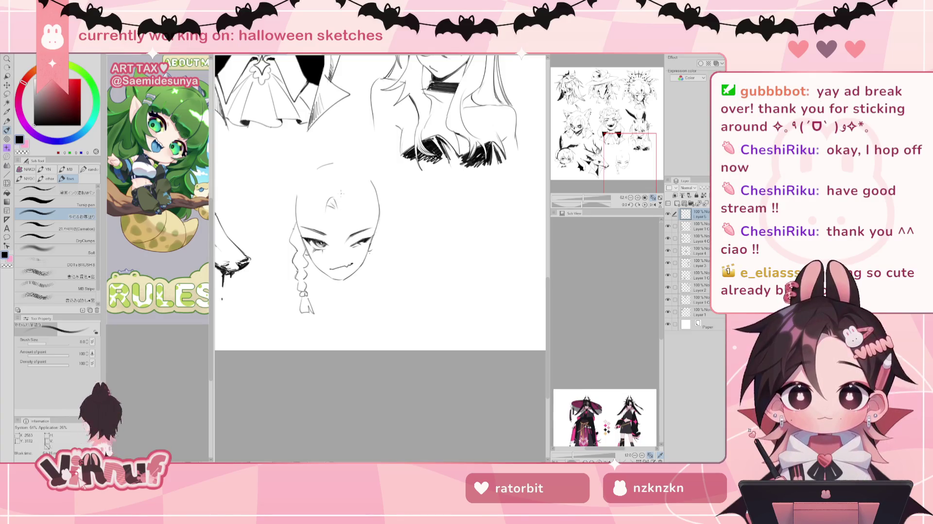
pyautogui.moveTo(327, 209)
pyautogui.mouseDown()
pyautogui.moveTo(333, 199)
pyautogui.moveTo(337, 206)
pyautogui.mouseUp()
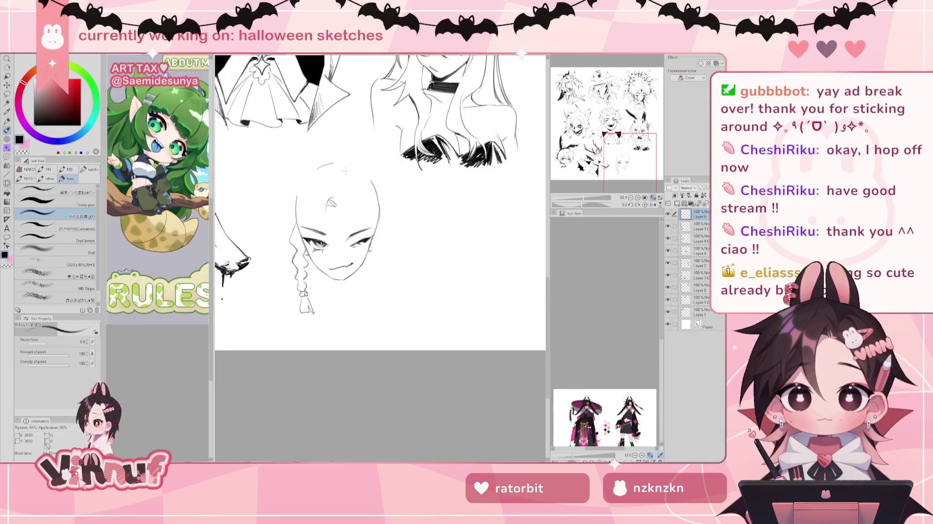
pyautogui.hotkey('ctrl', 'z')
pyautogui.hotkey('ctrl', 'z')
pyautogui.moveTo(318, 202)
pyautogui.mouseDown()
pyautogui.moveTo(332, 206)
pyautogui.moveTo(325, 245)
pyautogui.moveTo(335, 247)
pyautogui.mouseUp()
pyautogui.hotkey('ctrl', 'z')
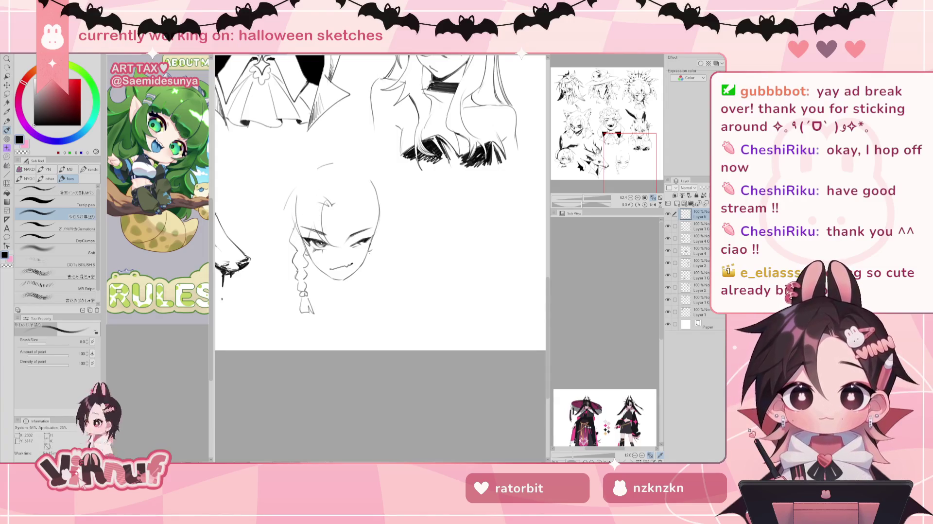
# Step: Draw hair strands down the face's left side and bang strands across the forehead
pyautogui.moveTo(297, 189); pyautogui.dragTo(281, 240)
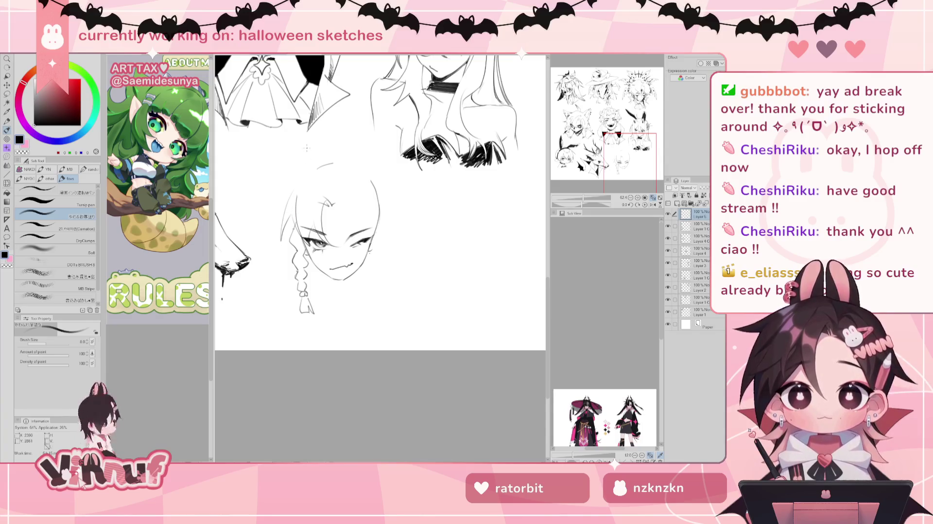
pyautogui.moveTo(316, 179)
pyautogui.mouseDown()
pyautogui.moveTo(333, 171)
pyautogui.moveTo(283, 193)
pyautogui.moveTo(306, 179)
pyautogui.mouseUp()
pyautogui.hotkey('ctrl', 'z')
pyautogui.hotkey('ctrl', 'z')
pyautogui.hotkey('ctrl', 'z')
pyautogui.hotkey('ctrl', 'z')
pyautogui.hotkey('ctrl', 'z')
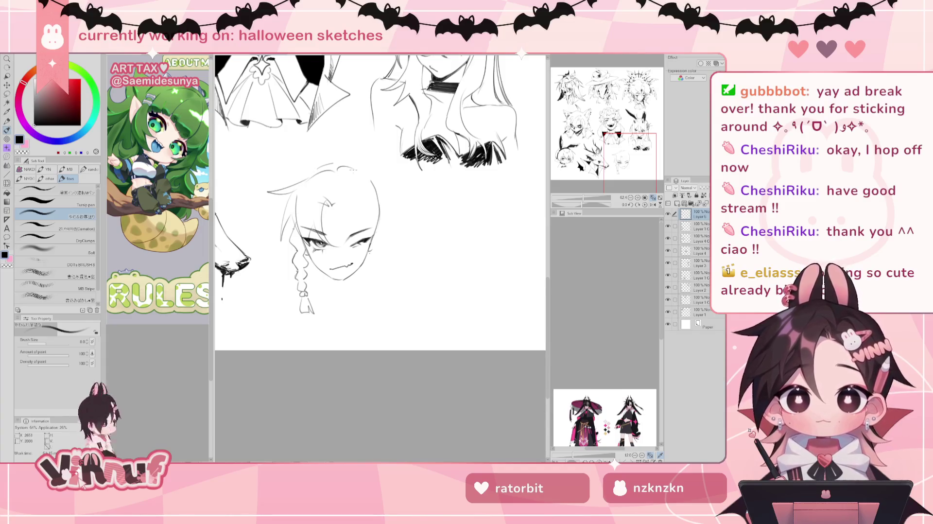
pyautogui.hotkey('ctrl', 'z')
pyautogui.moveTo(346, 198)
pyautogui.mouseDown()
pyautogui.moveTo(335, 237)
pyautogui.moveTo(335, 214)
pyautogui.moveTo(344, 217)
pyautogui.mouseUp()
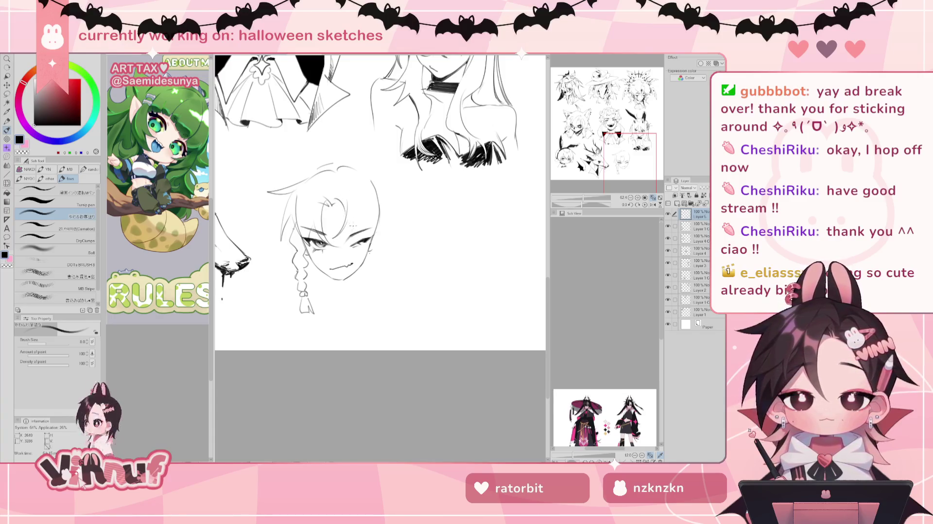
pyautogui.moveTo(353, 223)
pyautogui.mouseDown()
pyautogui.moveTo(345, 254)
pyautogui.moveTo(352, 241)
pyautogui.mouseUp()
pyautogui.hotkey('ctrl', 'z')
pyautogui.hotkey('ctrl', 'z')
pyautogui.hotkey('ctrl', 'z')
pyautogui.hotkey('ctrl', 'z')
pyautogui.moveTo(373, 224); pyautogui.dragTo(364, 245)
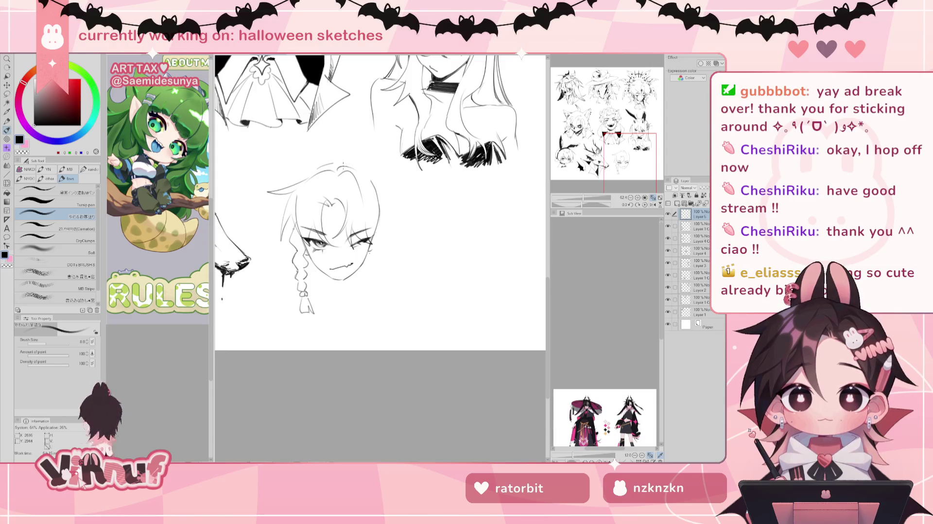
# Step: Erase part of the head's right outline and try strokes beside the right eye
pyautogui.press('e')
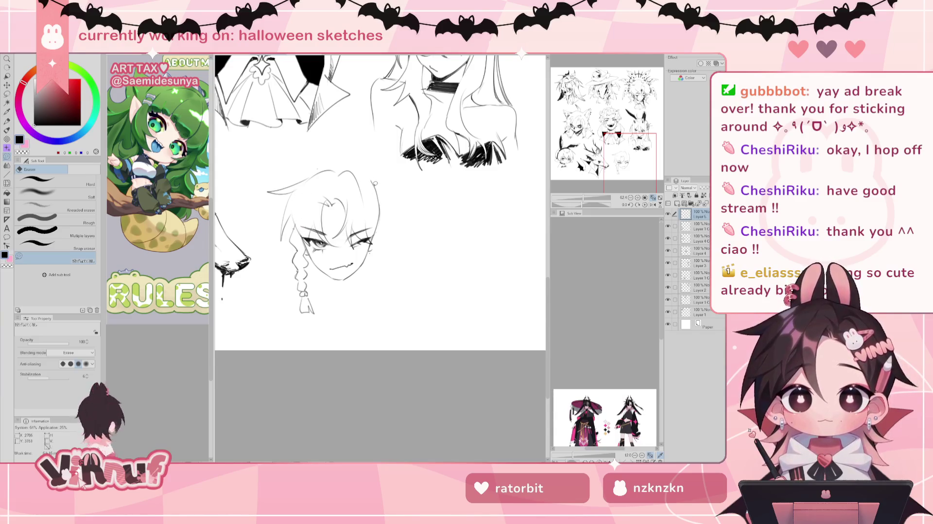
pyautogui.moveTo(379, 228); pyautogui.dragTo(373, 187)
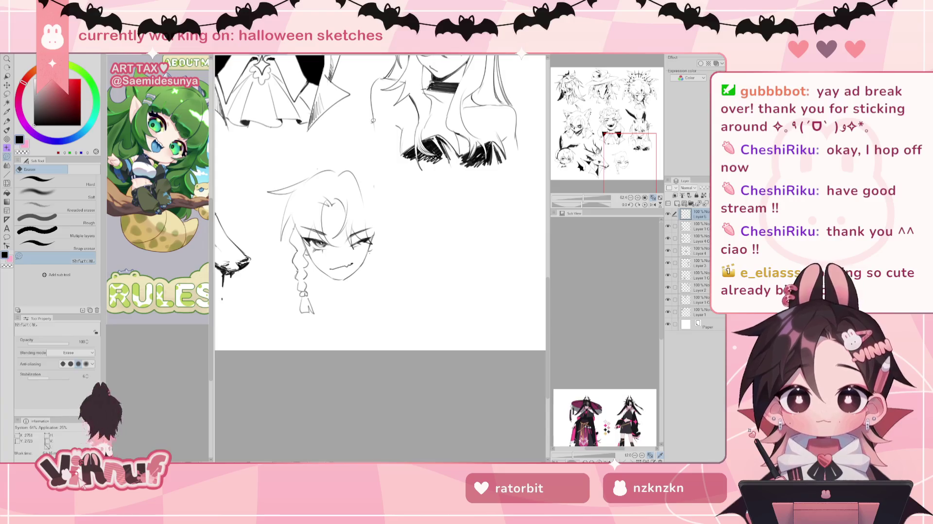
pyautogui.press('b')
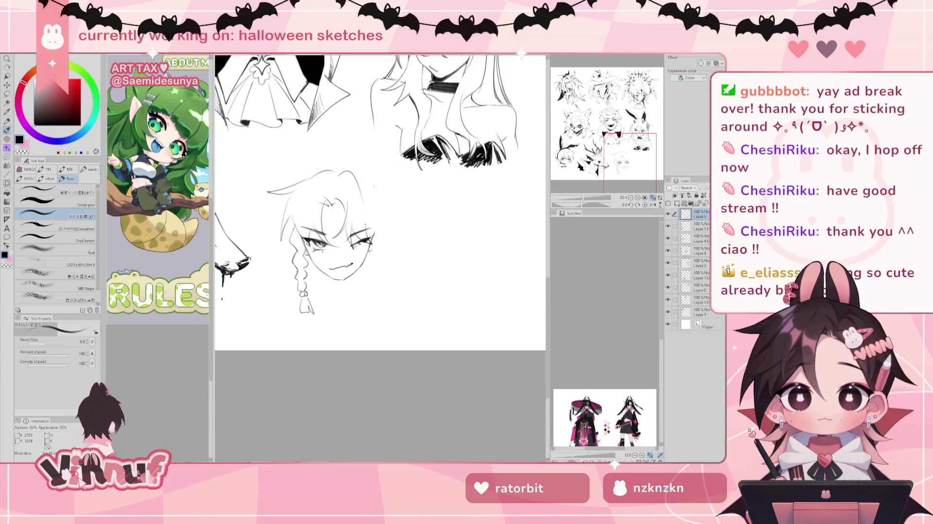
pyautogui.moveTo(376, 223); pyautogui.dragTo(390, 235)
pyautogui.hotkey('ctrl', 'z')
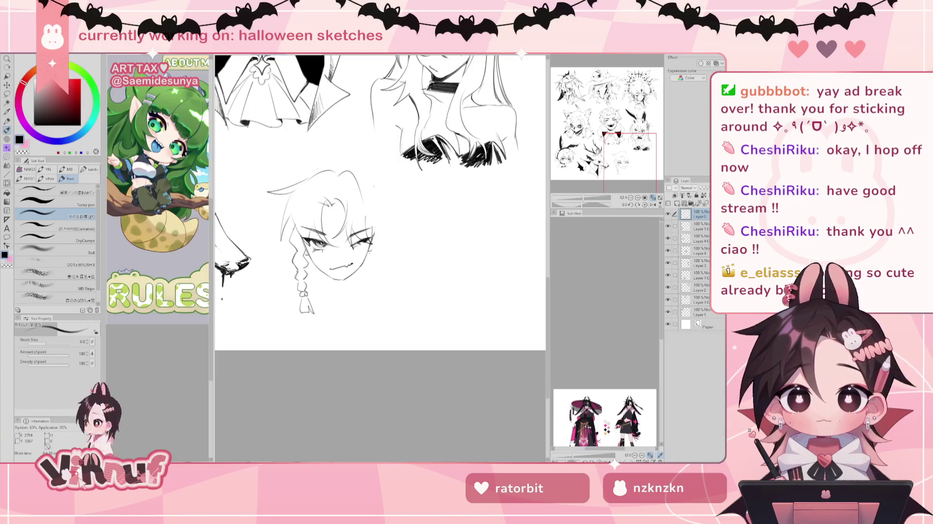
pyautogui.moveTo(369, 219); pyautogui.dragTo(392, 234)
pyautogui.hotkey('ctrl', 'z')
pyautogui.hotkey('ctrl', 'z')
pyautogui.hotkey('ctrl', 'z')
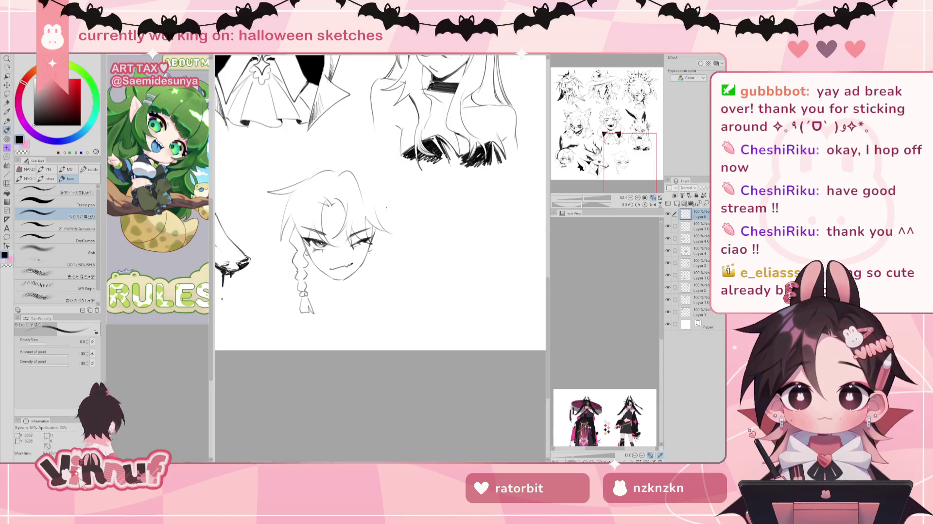
# Step: Erase the old outline on the head top and draw a new crown arc
pyautogui.press('e')
pyautogui.press('p')
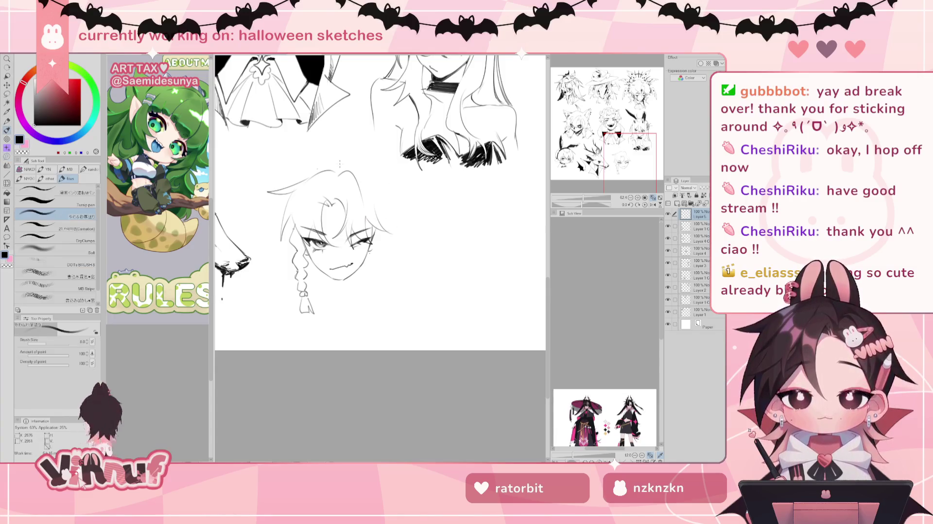
pyautogui.press('e')
pyautogui.moveTo(304, 185)
pyautogui.mouseDown()
pyautogui.moveTo(364, 205)
pyautogui.moveTo(270, 190)
pyautogui.mouseUp()
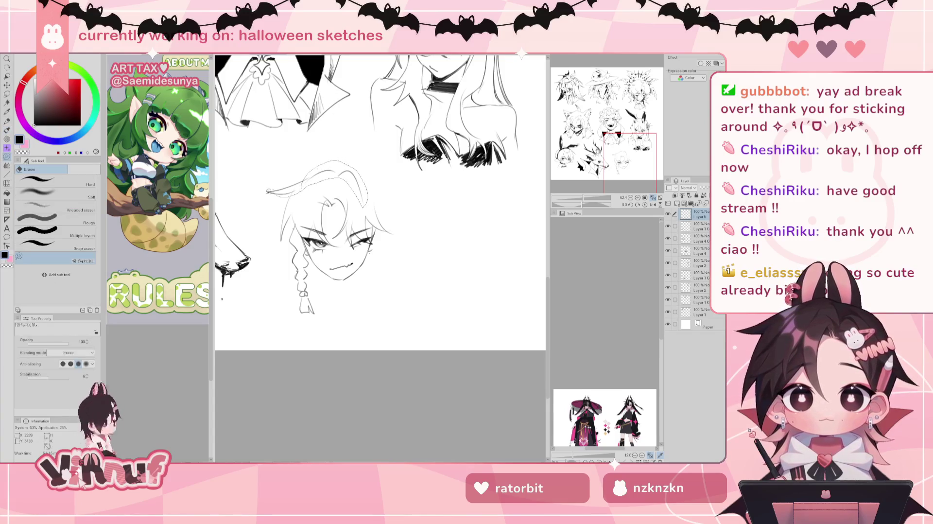
pyautogui.press('p')
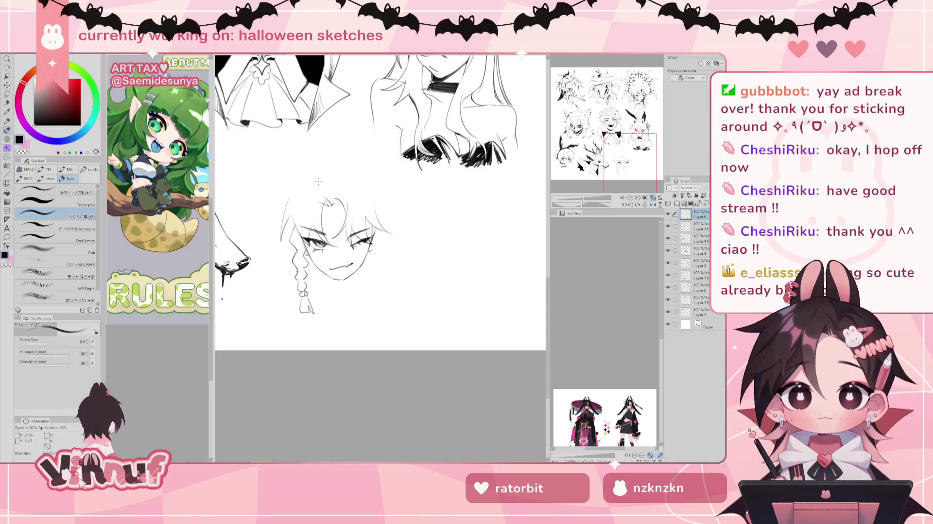
pyautogui.moveTo(289, 197)
pyautogui.mouseDown()
pyautogui.moveTo(316, 177)
pyautogui.moveTo(352, 183)
pyautogui.mouseUp()
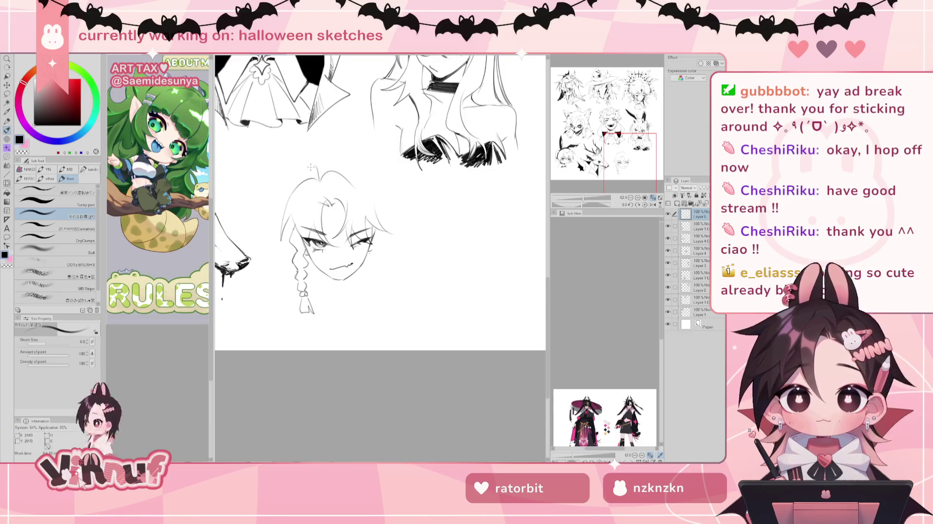
# Step: Add a long curled strand rising from the top of the head
pyautogui.moveTo(315, 160); pyautogui.dragTo(323, 177)
pyautogui.hotkey('ctrl', 'z')
pyautogui.moveTo(327, 139); pyautogui.dragTo(318, 178)
pyautogui.hotkey('ctrl', 'z')
pyautogui.moveTo(327, 139); pyautogui.dragTo(318, 178)
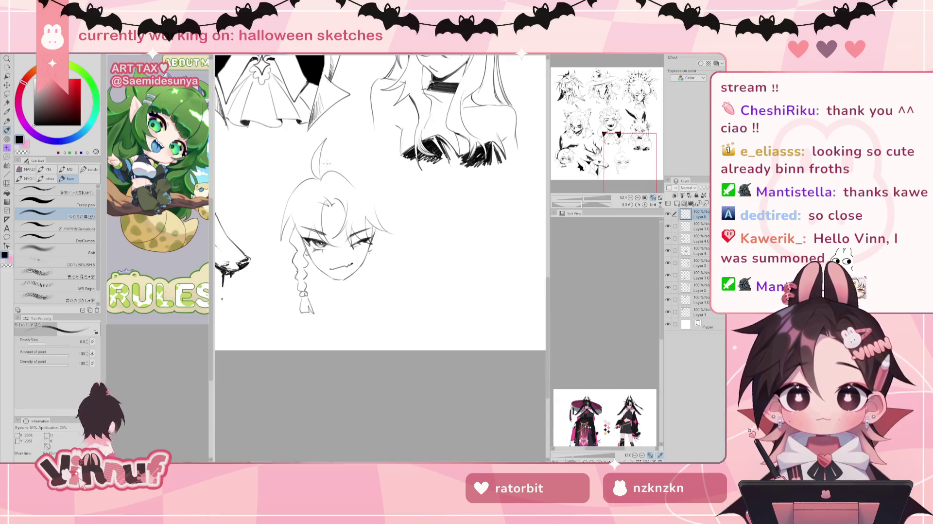
# Step: Add a curved hair stroke above the head and short strands left of the face
pyautogui.moveTo(320, 161); pyautogui.dragTo(344, 158)
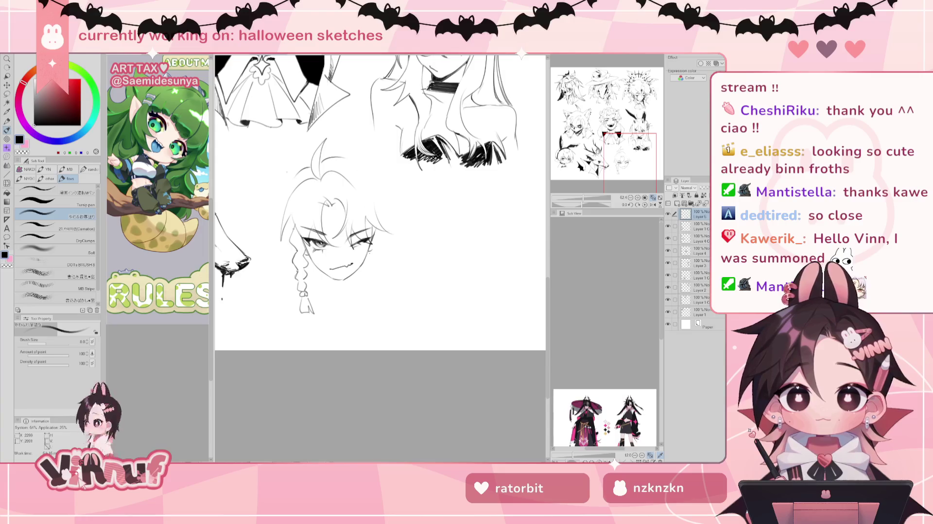
pyautogui.moveTo(285, 194)
pyautogui.mouseDown()
pyautogui.moveTo(265, 235)
pyautogui.moveTo(272, 245)
pyautogui.mouseUp()
pyautogui.hotkey('ctrl', 'z')
pyautogui.hotkey('ctrl', 'z')
pyautogui.hotkey('ctrl', 'z')
pyautogui.hotkey('ctrl', 'z')
pyautogui.moveTo(288, 233); pyautogui.dragTo(281, 258)
pyautogui.hotkey('ctrl', 'z')
pyautogui.hotkey('ctrl', 'z')
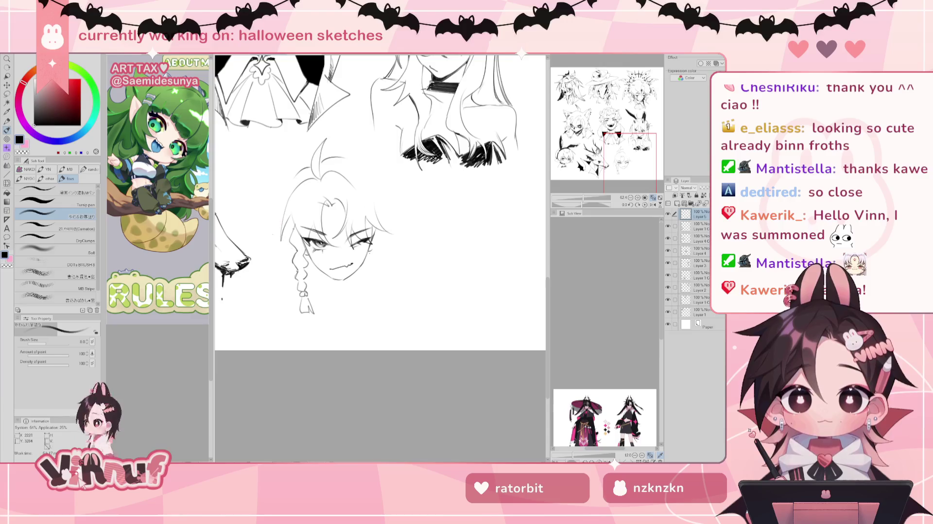
pyautogui.moveTo(283, 224)
pyautogui.mouseDown()
pyautogui.moveTo(265, 237)
pyautogui.moveTo(280, 250)
pyautogui.mouseUp()
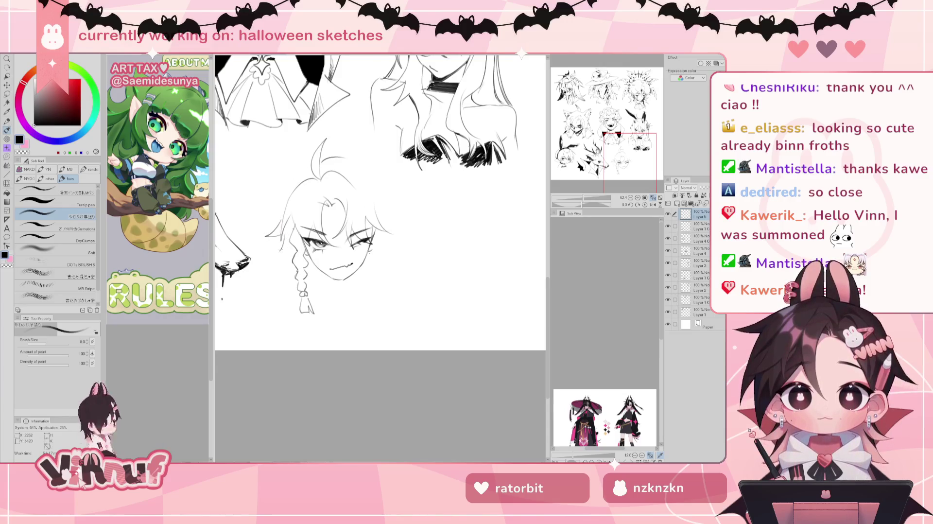
# Step: Redraw the curved hair-volume stroke on the head's upper left, retrying several attempts
pyautogui.moveTo(299, 169); pyautogui.dragTo(275, 198)
pyautogui.hotkey('ctrl', 'z')
pyautogui.moveTo(308, 166)
pyautogui.mouseDown()
pyautogui.moveTo(281, 187)
pyautogui.moveTo(269, 225)
pyautogui.mouseUp()
pyautogui.hotkey('ctrl', 'z')
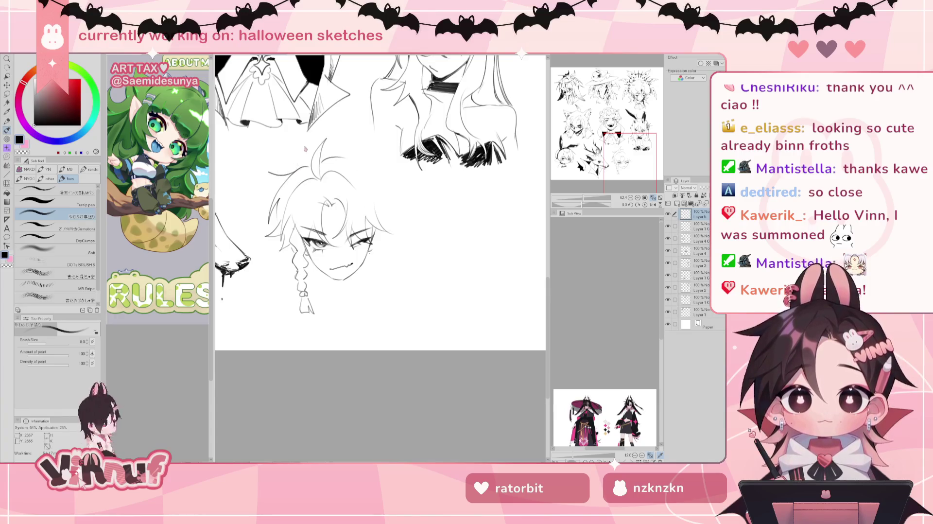
pyautogui.hotkey('ctrl', 'z')
pyautogui.moveTo(297, 170); pyautogui.dragTo(268, 197)
pyautogui.hotkey('ctrl', 'z')
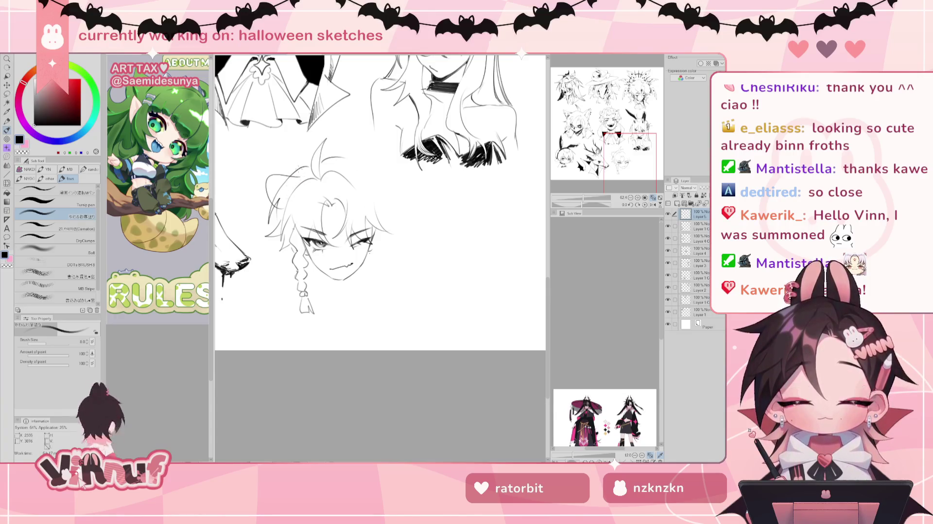
pyautogui.press('e')
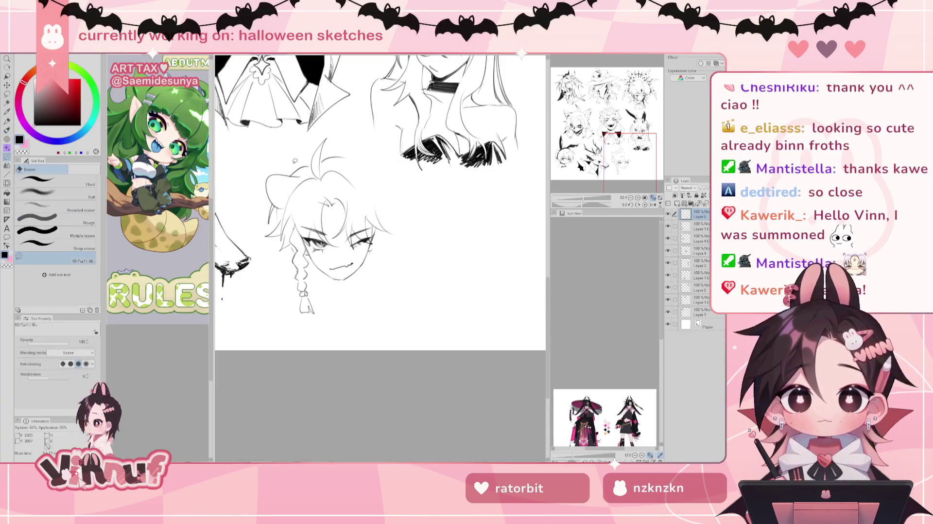
pyautogui.press('b')
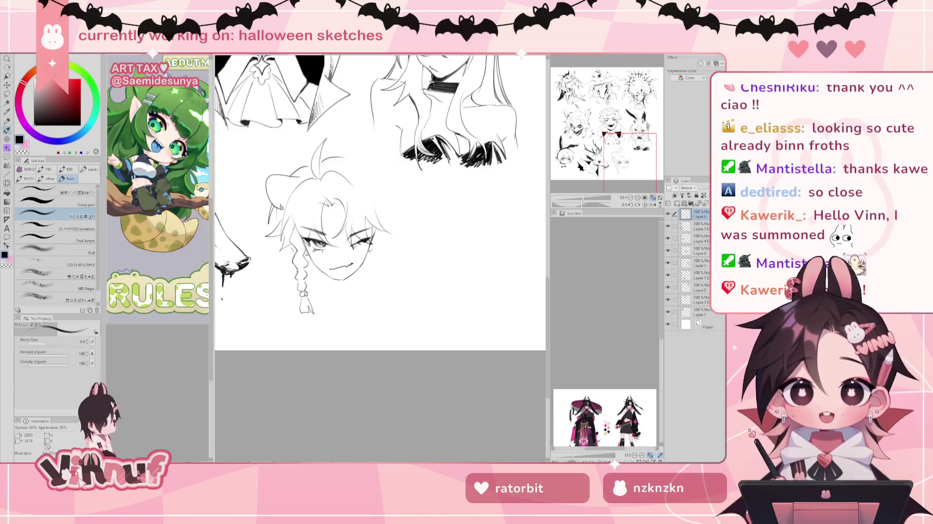
pyautogui.press('e')
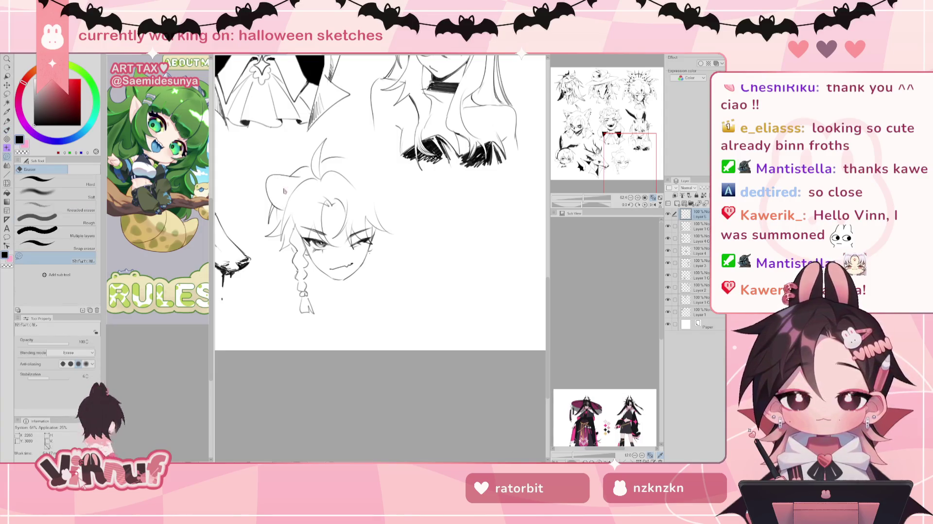
pyautogui.press('b')
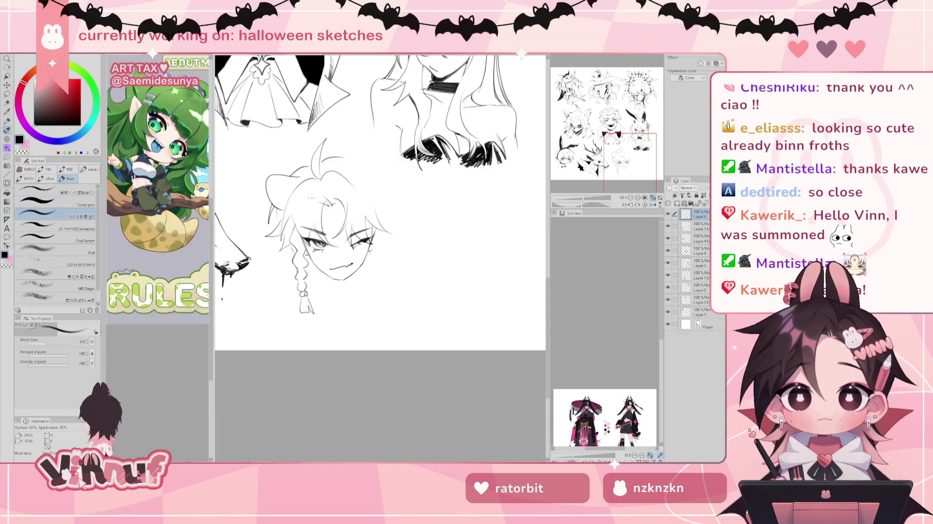
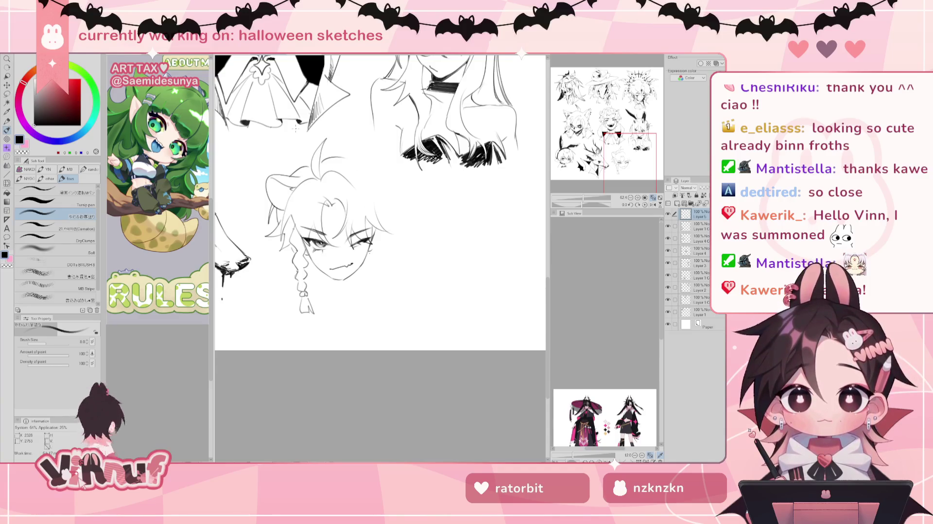
# Step: Liquify the chin and mouth lines with the warp brush shrunk to 291.6
pyautogui.press('j')
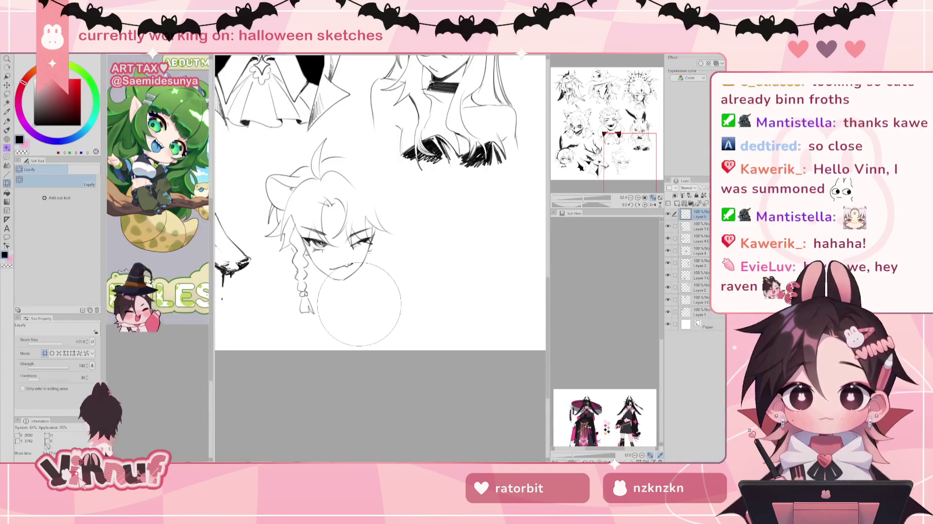
pyautogui.moveTo(353, 302); pyautogui.dragTo(341, 296)
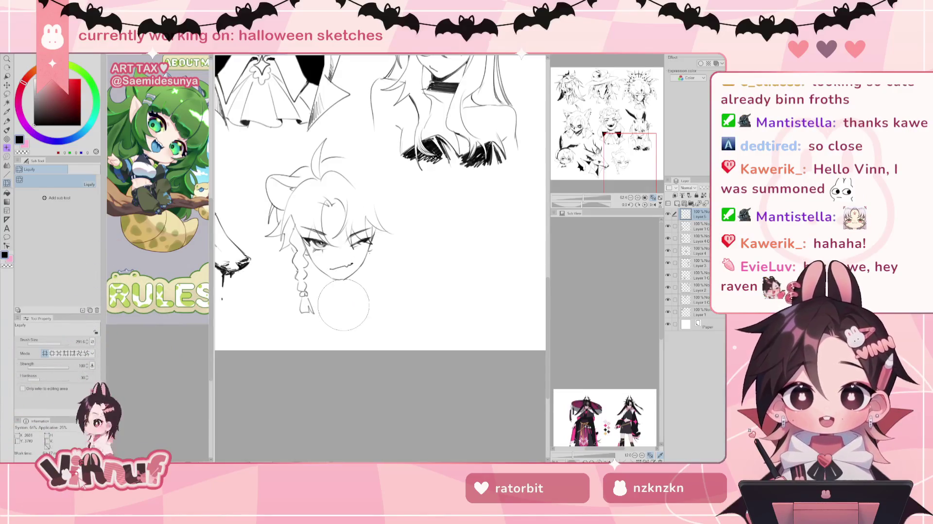
pyautogui.moveTo(342, 297); pyautogui.dragTo(340, 289)
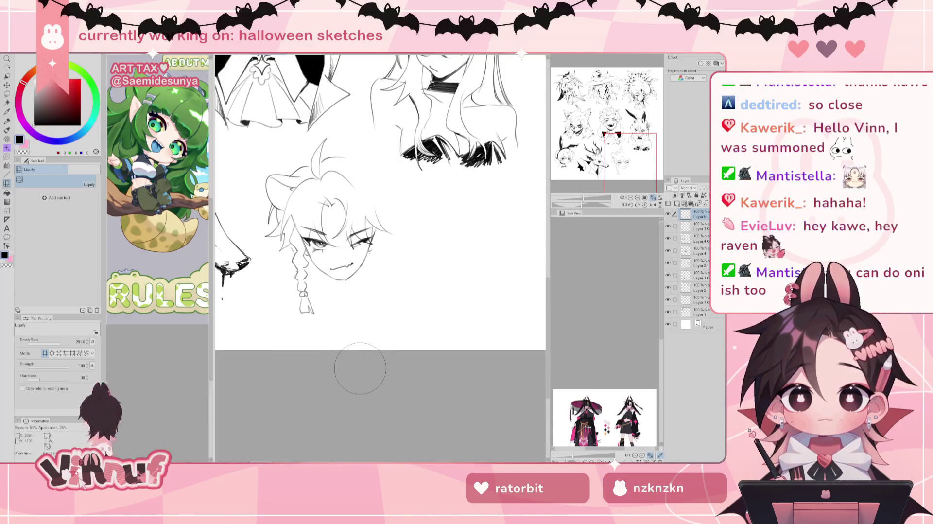
pyautogui.press('b')
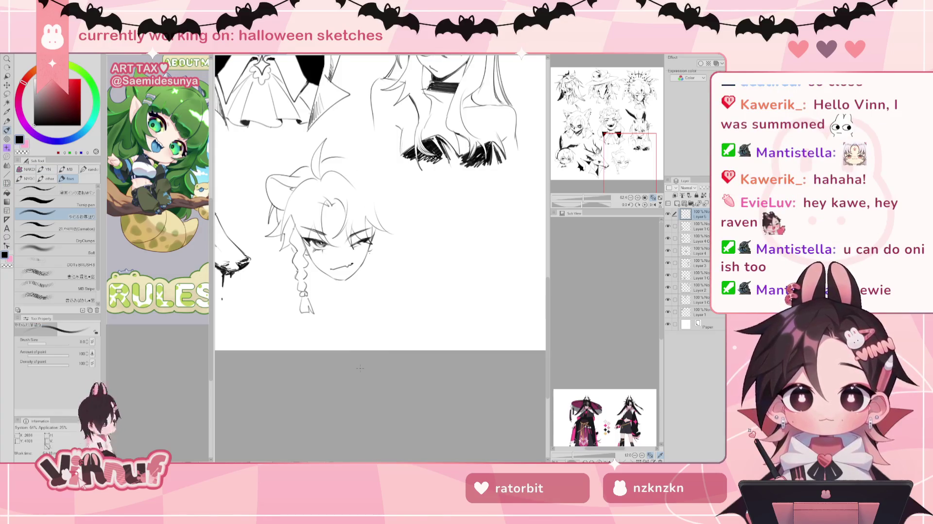
# Step: Lasso the chin area, liquify inside the selection, then deselect
pyautogui.press('m')
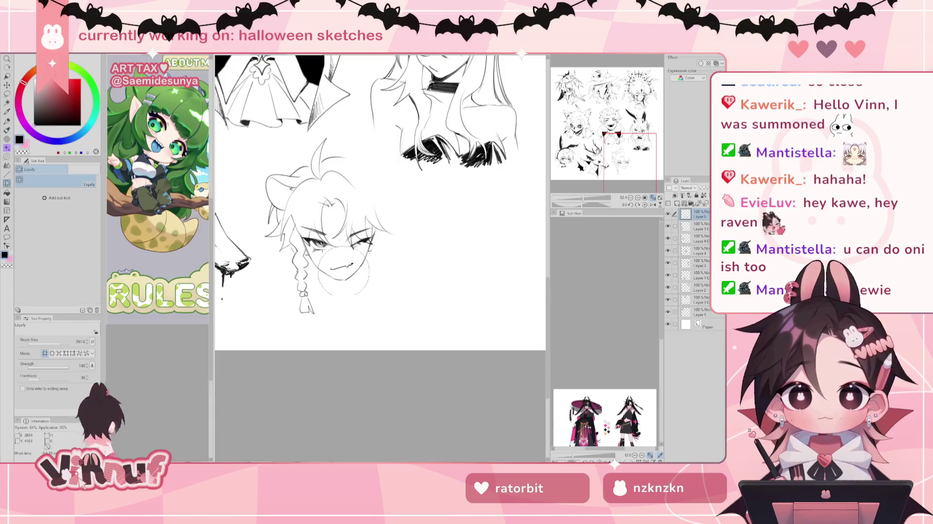
pyautogui.moveTo(366, 281); pyautogui.dragTo(321, 253)
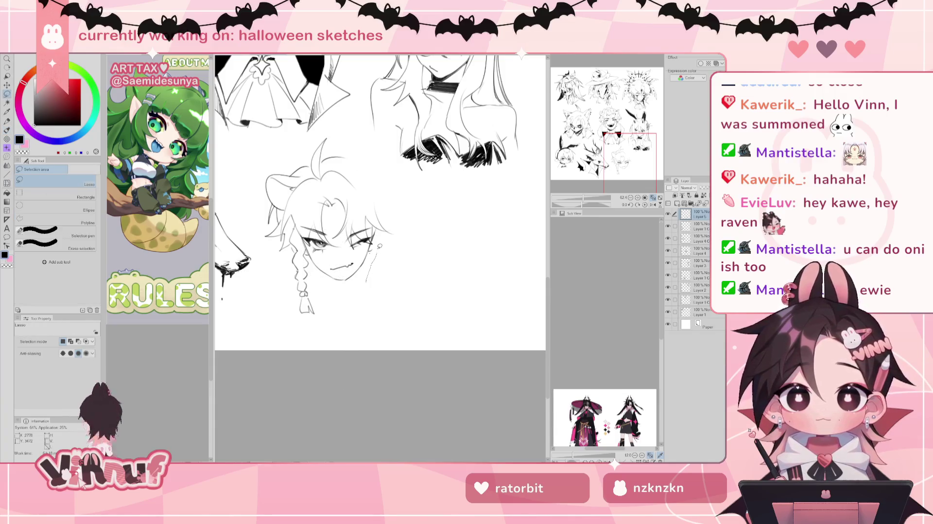
pyautogui.moveTo(335, 293)
pyautogui.mouseDown()
pyautogui.moveTo(314, 272)
pyautogui.moveTo(318, 287)
pyautogui.moveTo(367, 281)
pyautogui.mouseUp()
pyautogui.press('l')
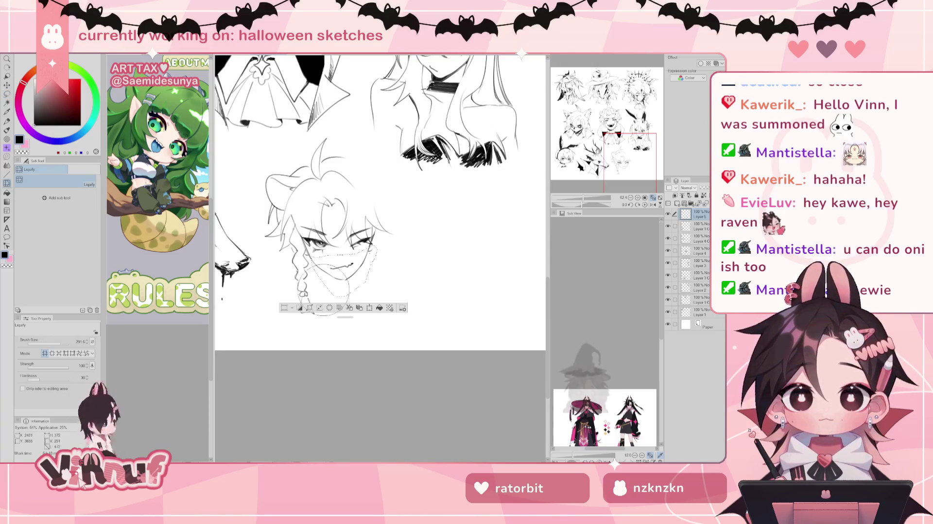
pyautogui.hotkey('ctrl', 'd')
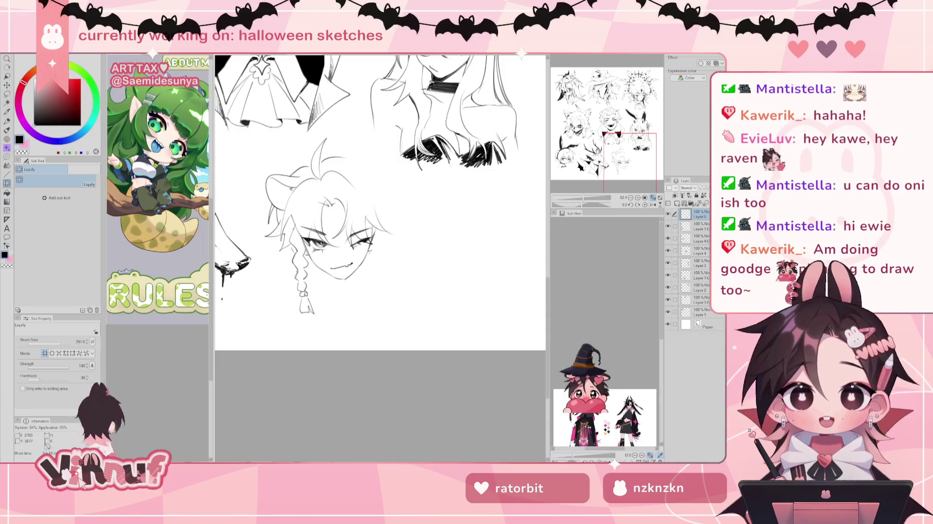
# Step: Draw left and right neck lines and a right face line, then lasso the whole head
pyautogui.press('b')
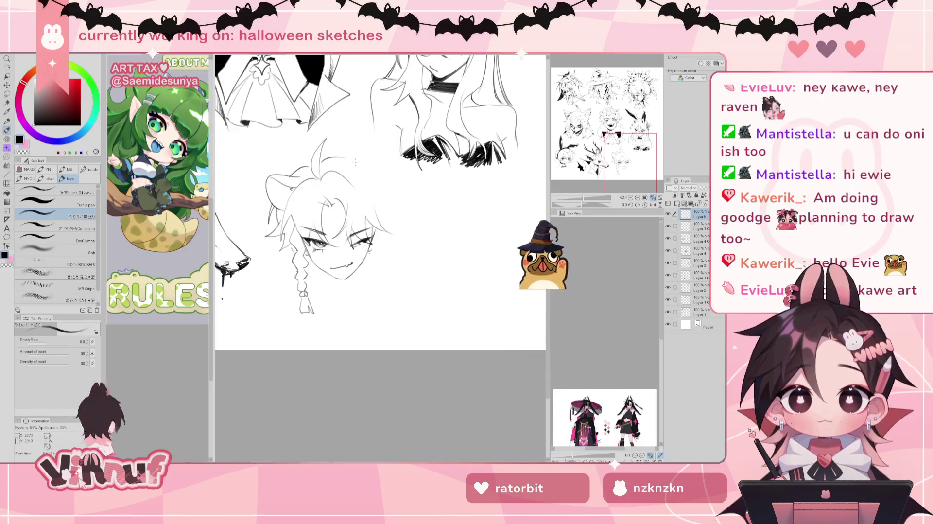
pyautogui.moveTo(346, 163)
pyautogui.mouseDown()
pyautogui.moveTo(379, 184)
pyautogui.moveTo(376, 176)
pyautogui.moveTo(378, 187)
pyautogui.mouseUp()
pyautogui.hotkey('ctrl', 'z')
pyautogui.hotkey('ctrl', 'z')
pyautogui.hotkey('ctrl', 'z')
pyautogui.hotkey('ctrl', 'z')
pyautogui.hotkey('ctrl', 'z')
pyautogui.hotkey('ctrl', 'z')
pyautogui.moveTo(357, 268); pyautogui.dragTo(354, 298)
pyautogui.hotkey('ctrl', 'z')
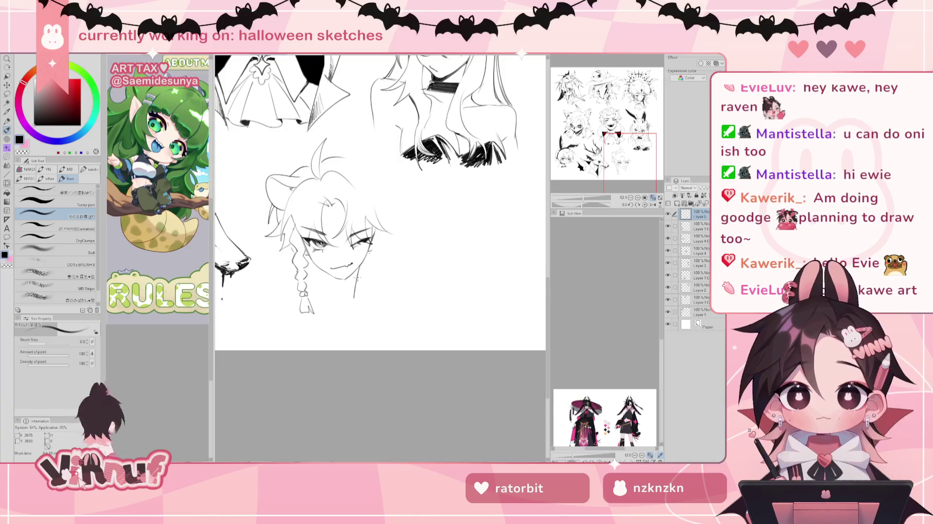
pyautogui.moveTo(324, 270); pyautogui.dragTo(324, 294)
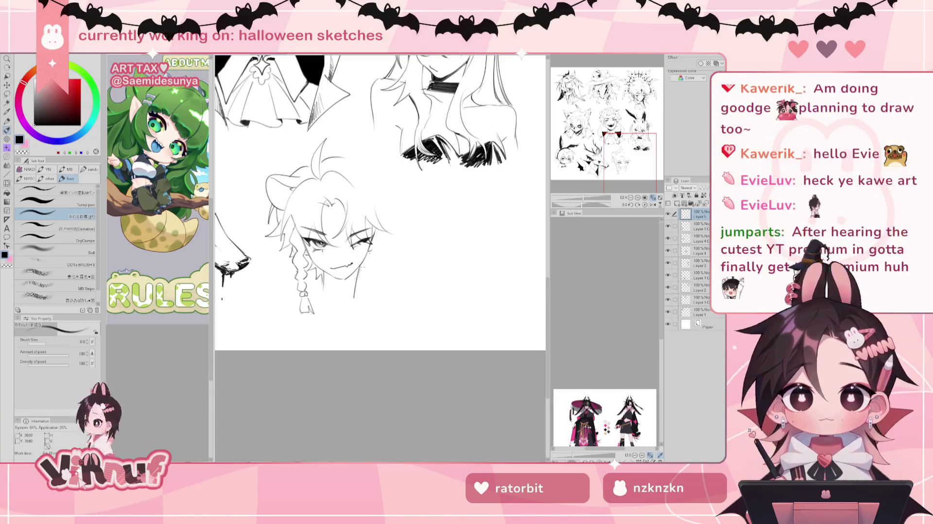
pyautogui.moveTo(374, 246); pyautogui.dragTo(369, 263)
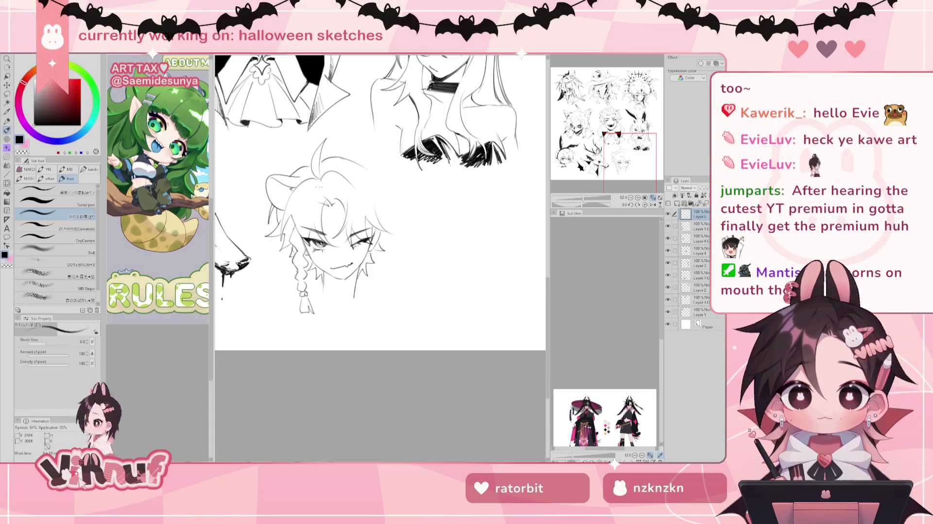
pyautogui.press('m')
pyautogui.moveTo(327, 219)
pyautogui.mouseDown()
pyautogui.moveTo(274, 258)
pyautogui.moveTo(379, 228)
pyautogui.moveTo(318, 189)
pyautogui.mouseUp()
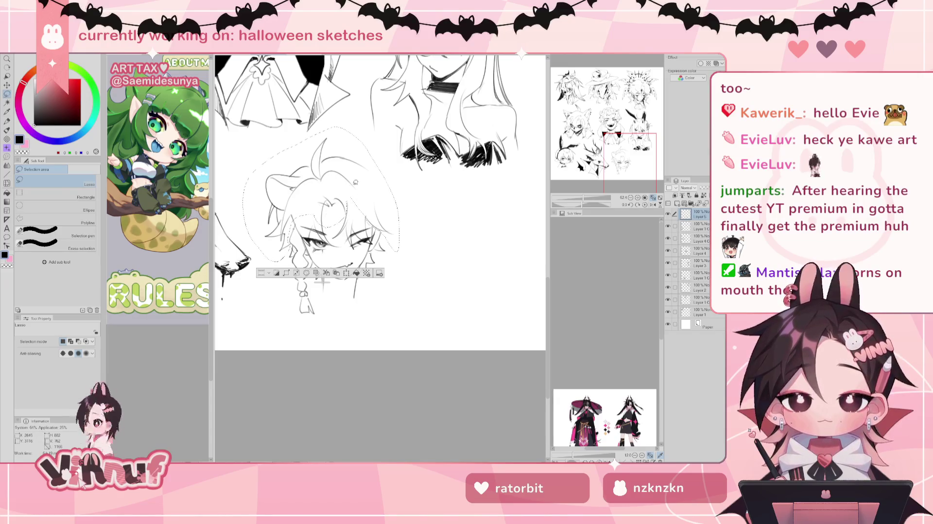
# Step: Nudge the lassoed head a few pixels down, deselect, and pen a new hair strand line
pyautogui.press('k')
pyautogui.moveTo(359, 199); pyautogui.dragTo(357, 202)
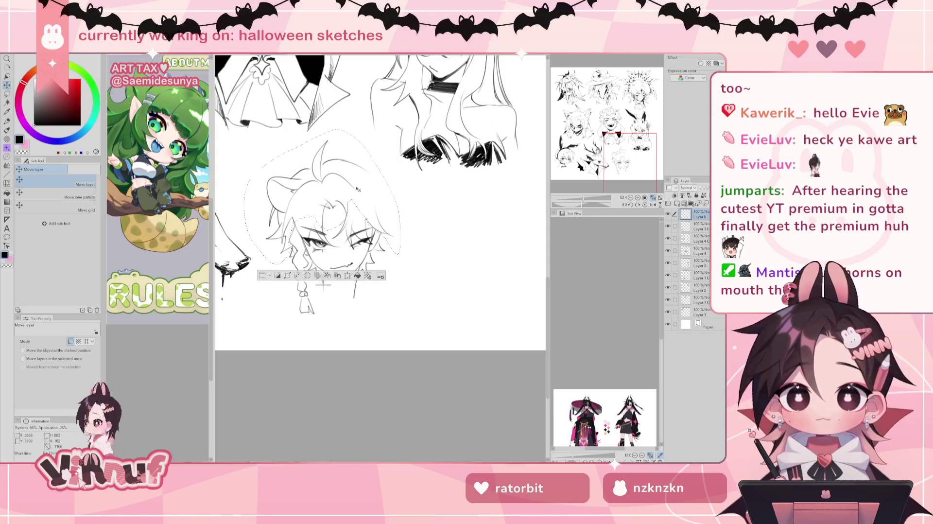
pyautogui.hotkey('ctrl', 'd')
pyautogui.press('e')
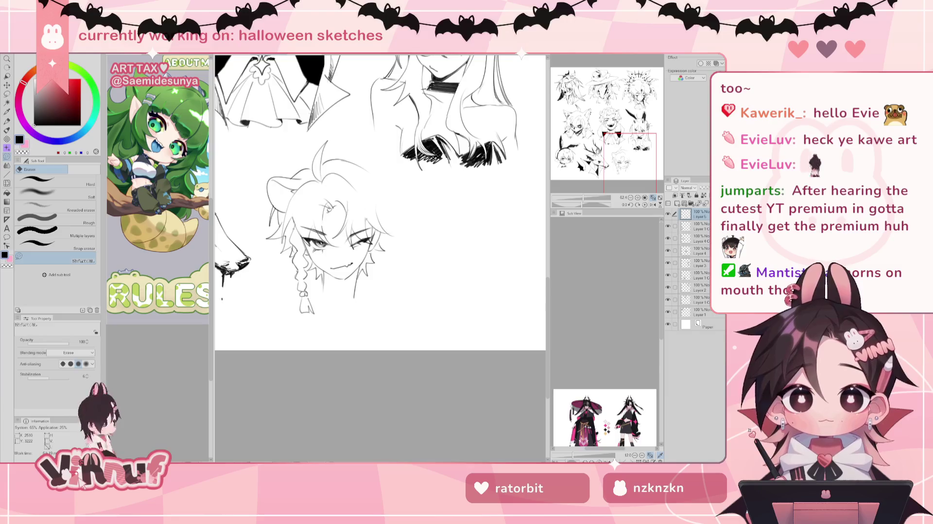
pyautogui.press('b')
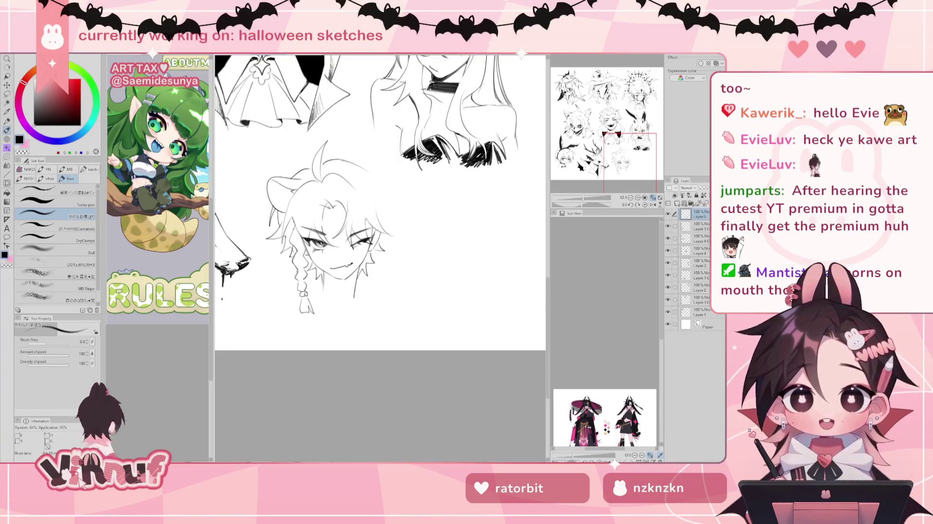
pyautogui.moveTo(322, 213); pyautogui.dragTo(325, 236)
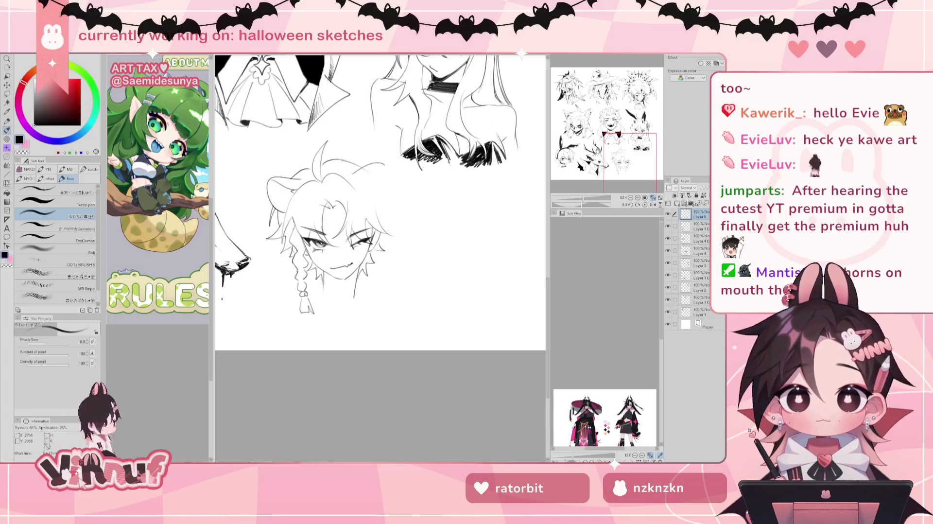
# Step: Draw the right cat ear and a small mark near the right cheek
pyautogui.moveTo(352, 171); pyautogui.dragTo(386, 197)
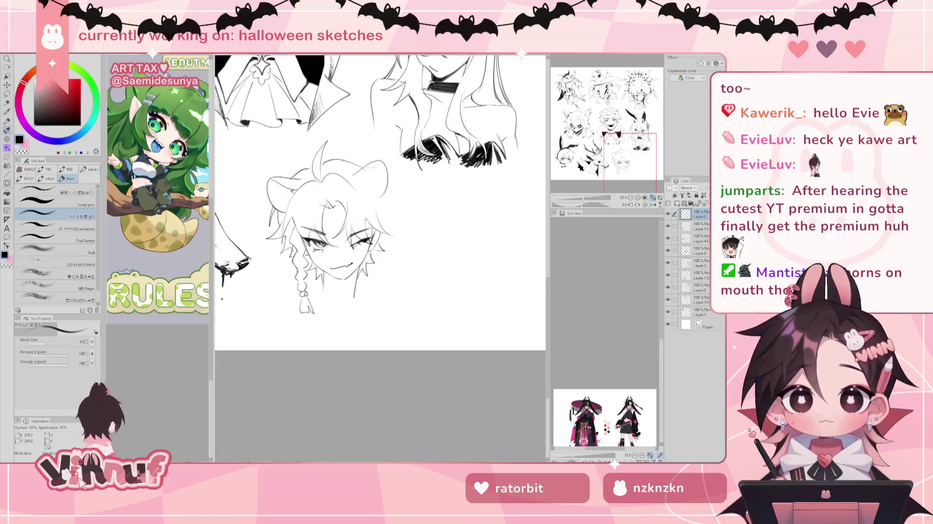
pyautogui.press('e')
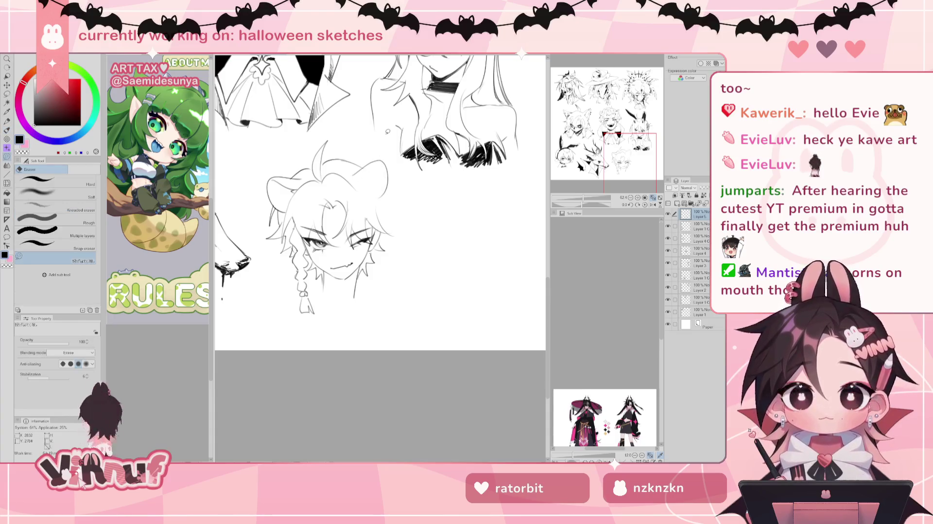
pyautogui.press('p')
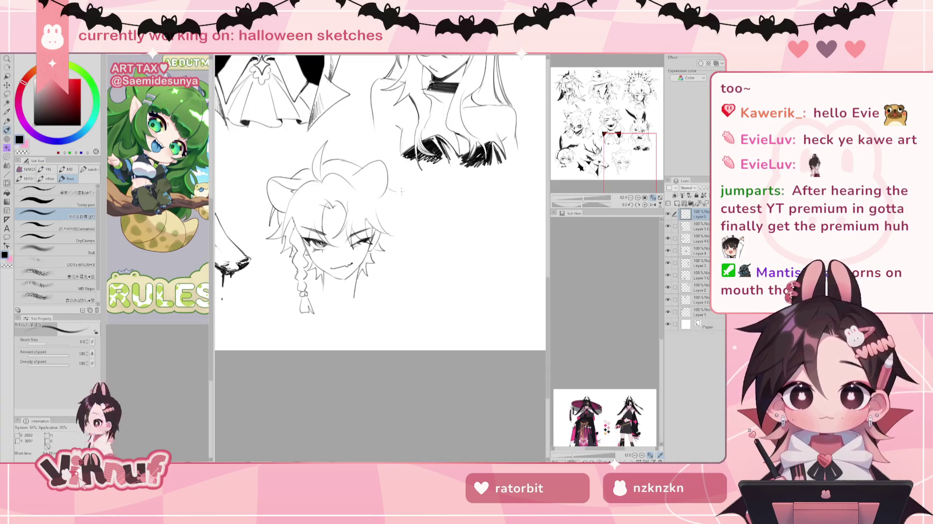
pyautogui.moveTo(387, 195); pyautogui.dragTo(390, 220)
pyautogui.hotkey('ctrl', 'z')
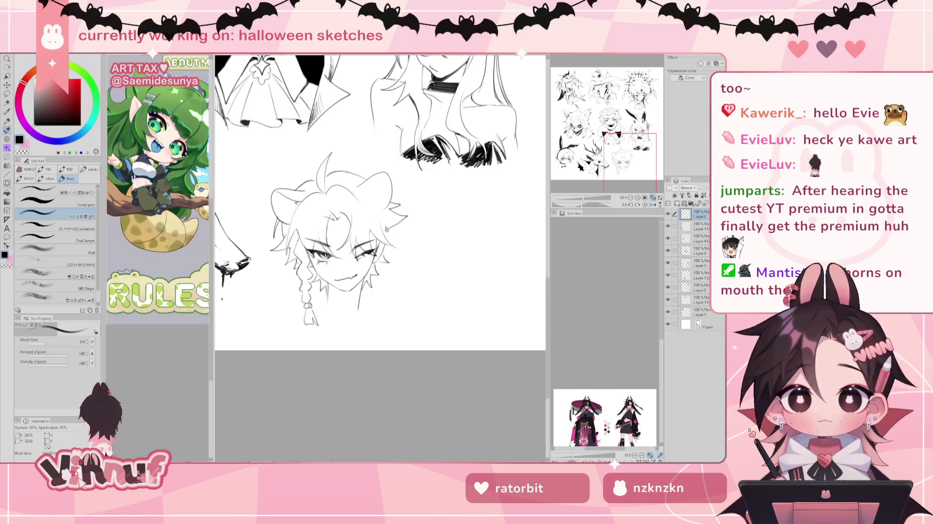
pyautogui.moveTo(388, 221); pyautogui.dragTo(384, 227)
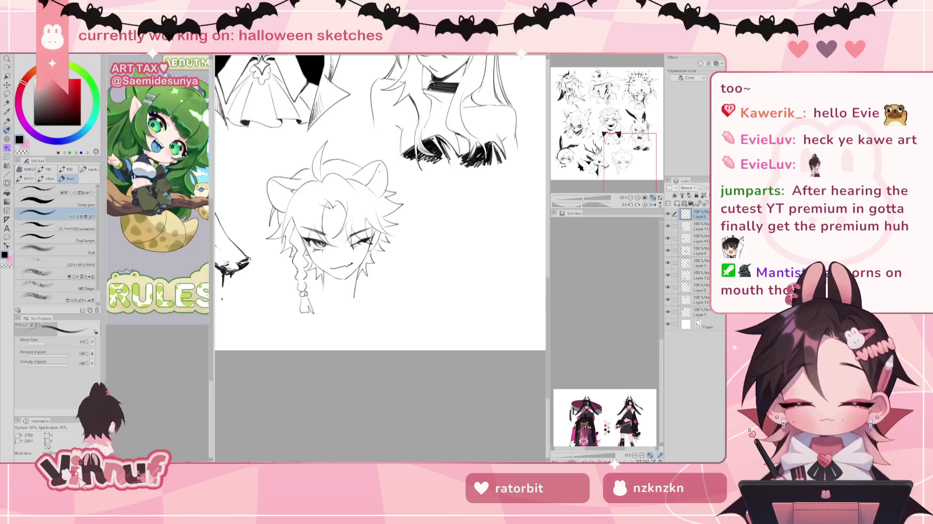
# Step: Touch up the right-side hair strokes by alternating between eraser and pen
pyautogui.press('e')
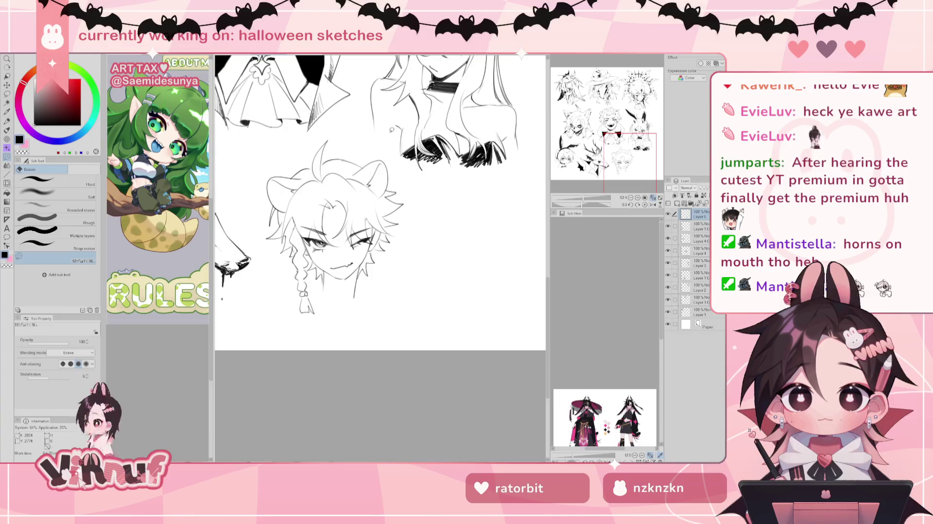
pyautogui.press('b')
pyautogui.press('e')
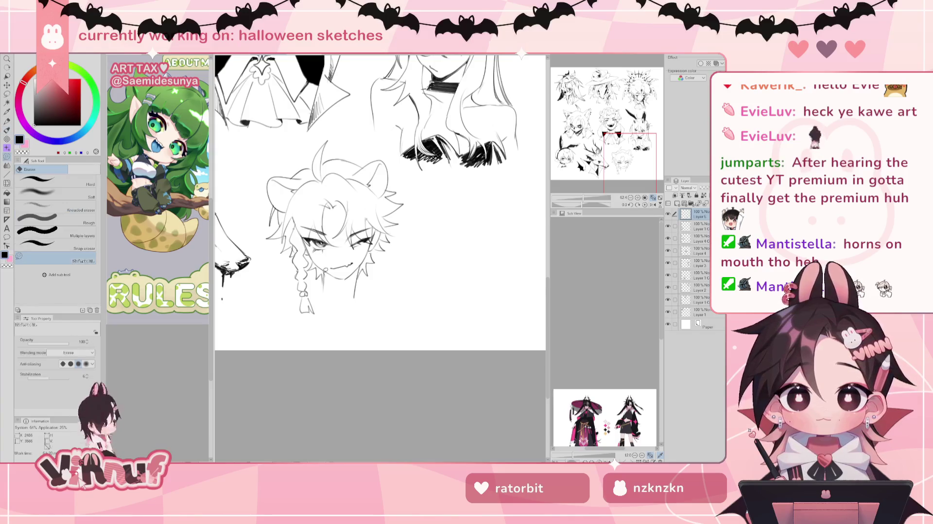
pyautogui.press('b')
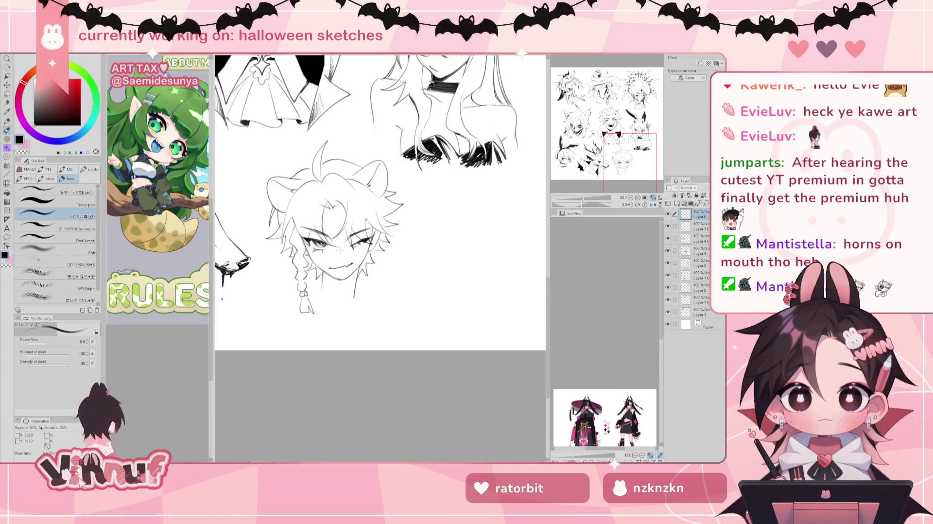
pyautogui.press('e')
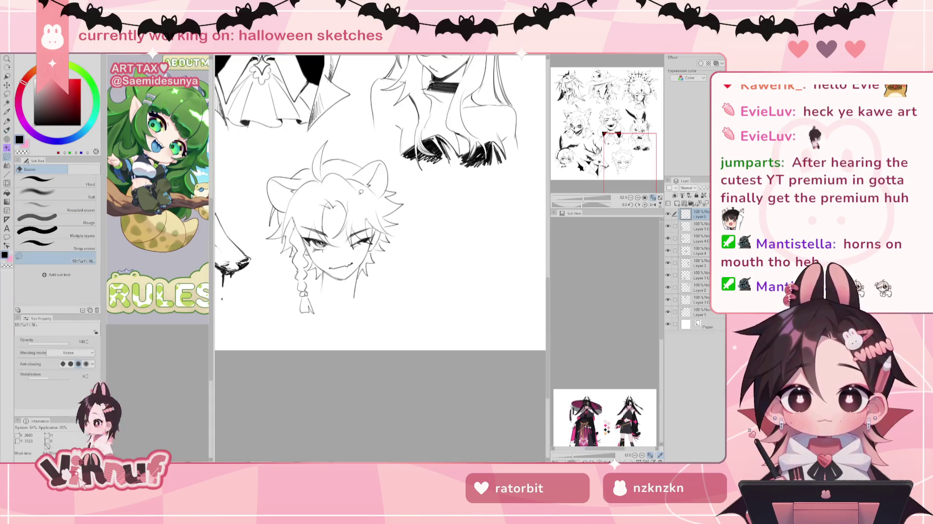
pyautogui.press('b')
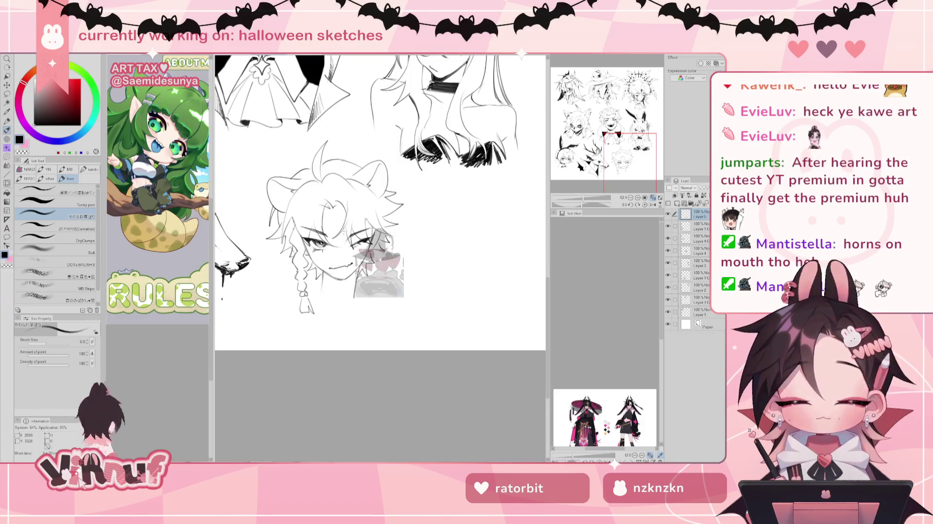
# Step: Lasso the lower face and liquify it, reducing the warp brush from 2000 to 193
pyautogui.press('j')
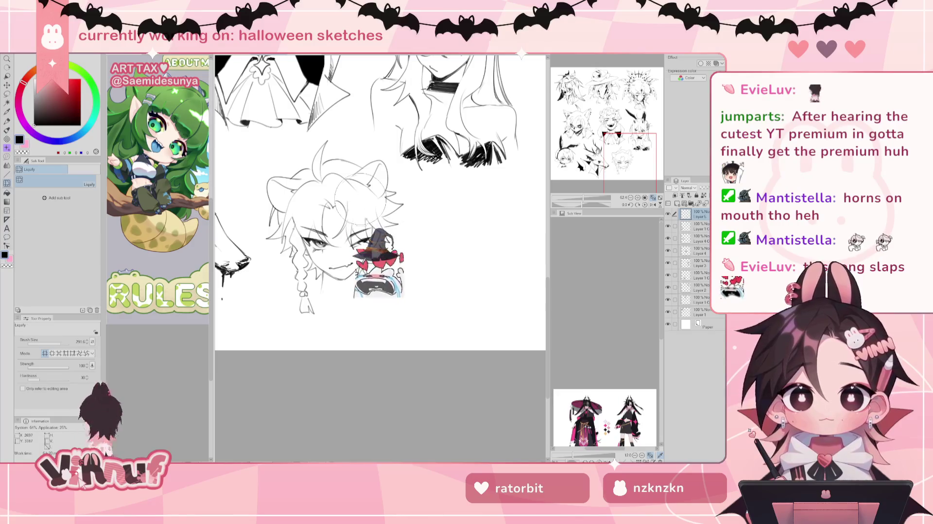
pyautogui.moveTo(388, 250)
pyautogui.mouseDown()
pyautogui.moveTo(376, 228)
pyautogui.moveTo(359, 236)
pyautogui.mouseUp()
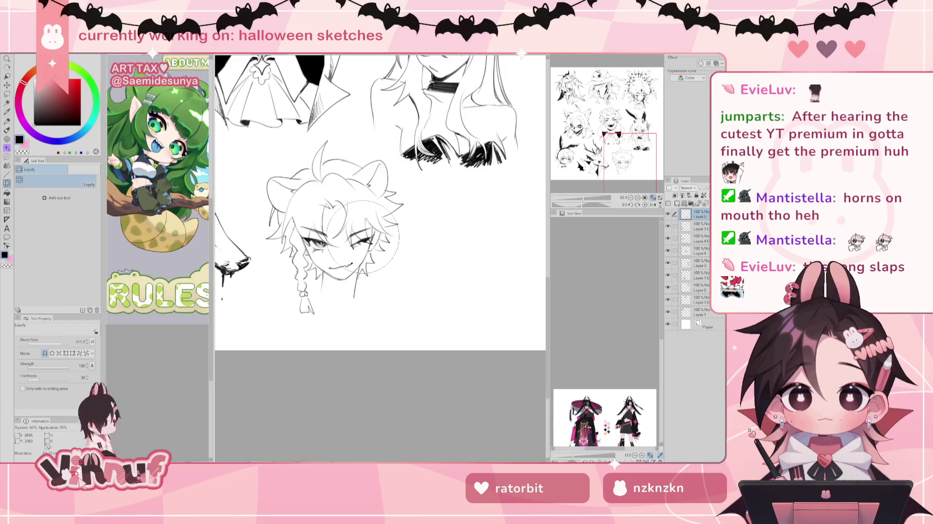
pyautogui.press('m')
pyautogui.moveTo(339, 195)
pyautogui.mouseDown()
pyautogui.moveTo(344, 247)
pyautogui.moveTo(324, 179)
pyautogui.moveTo(334, 186)
pyautogui.mouseUp()
pyautogui.press('j')
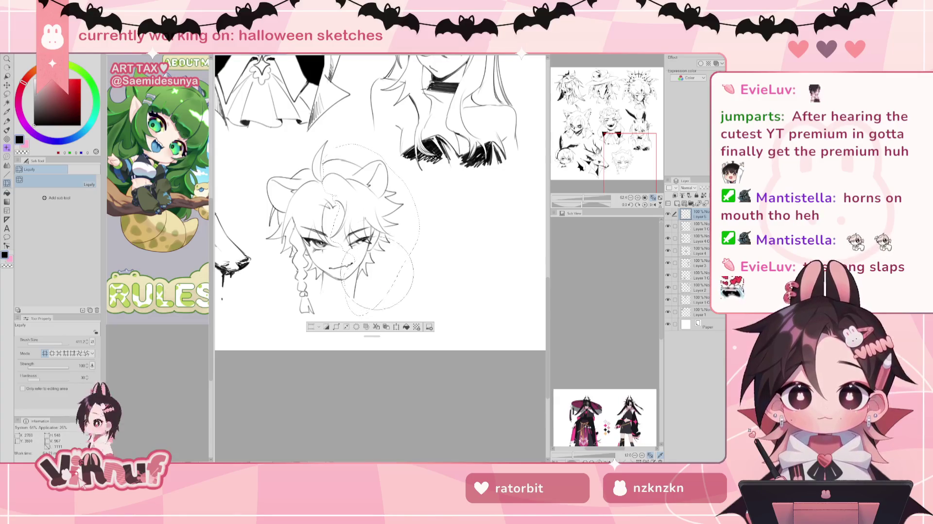
pyautogui.click(58, 341)
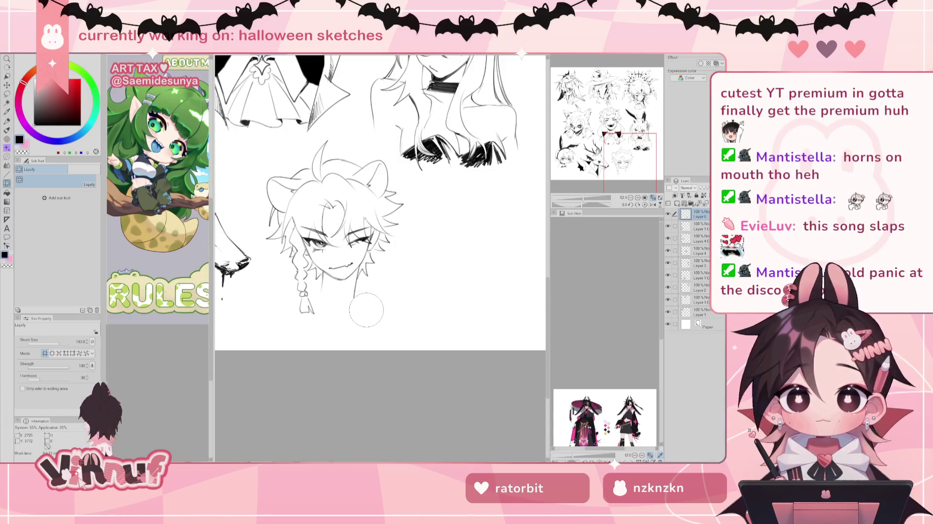
pyautogui.press('b')
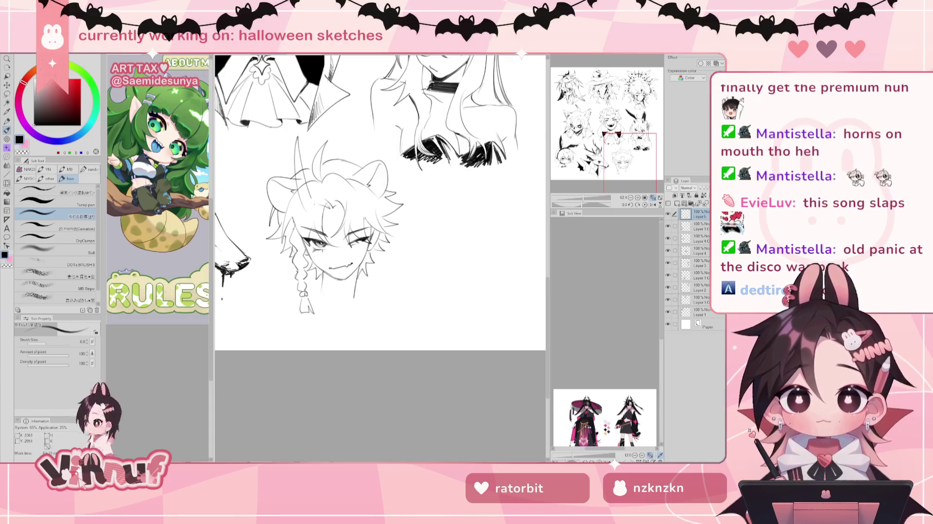
# Step: Draw a curved horn stroke on top of the head, redrawing it several times
pyautogui.moveTo(298, 135); pyautogui.dragTo(311, 198)
pyautogui.hotkey('ctrl', 'z')
pyautogui.hotkey('ctrl', 'z')
pyautogui.moveTo(297, 136); pyautogui.dragTo(312, 202)
pyautogui.hotkey('ctrl', 'z')
pyautogui.hotkey('ctrl', 'z')
pyautogui.moveTo(297, 133)
pyautogui.mouseDown()
pyautogui.moveTo(311, 199)
pyautogui.moveTo(302, 146)
pyautogui.moveTo(307, 191)
pyautogui.mouseUp()
pyautogui.hotkey('ctrl', 'z')
pyautogui.hotkey('ctrl', 'z')
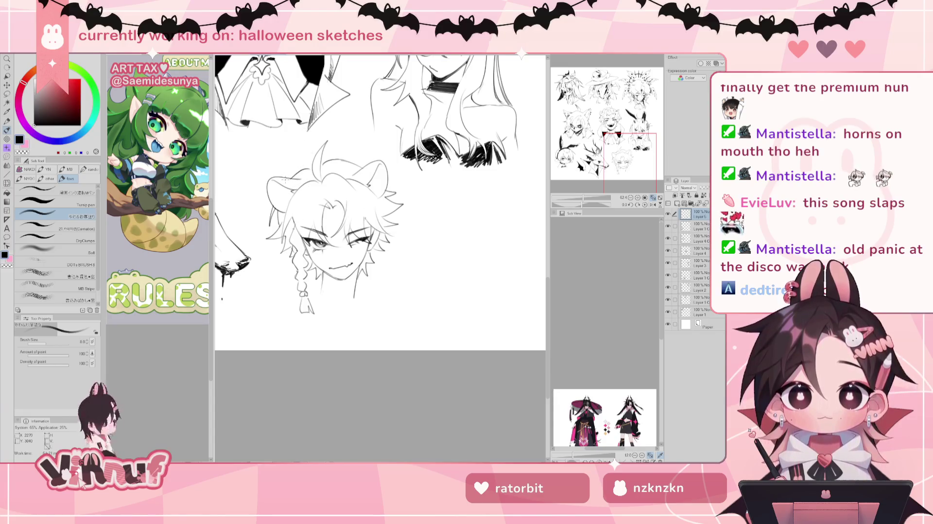
# Step: Try curved lines along the head's left side and a neck-to-shoulder line, undoing to retry
pyautogui.moveTo(265, 207); pyautogui.dragTo(268, 260)
pyautogui.hotkey('ctrl', 'z')
pyautogui.hotkey('ctrl', 'z')
pyautogui.moveTo(265, 204); pyautogui.dragTo(266, 261)
pyautogui.hotkey('ctrl', 'z')
pyautogui.moveTo(267, 204)
pyautogui.mouseDown()
pyautogui.moveTo(258, 241)
pyautogui.moveTo(264, 262)
pyautogui.moveTo(280, 265)
pyautogui.mouseUp()
pyautogui.hotkey('ctrl', 'z')
pyautogui.hotkey('ctrl', 'z')
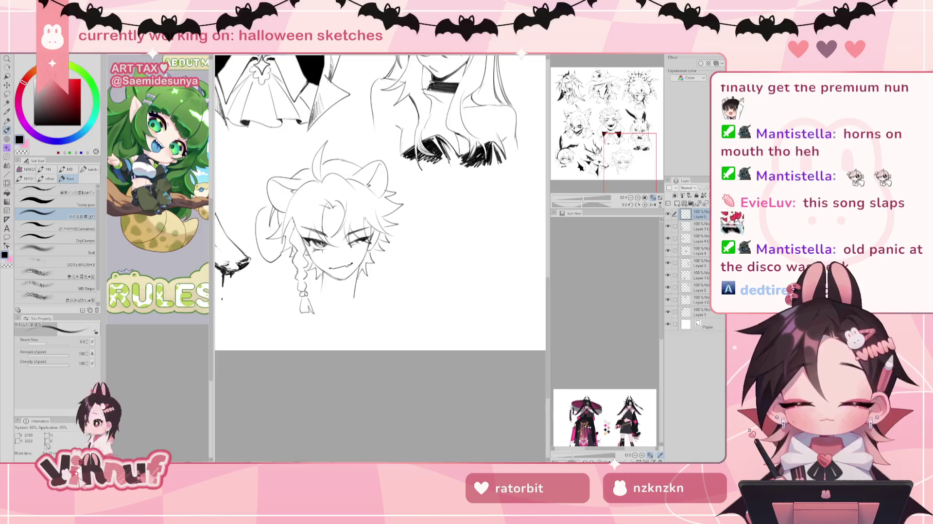
pyautogui.hotkey('ctrl', 'z')
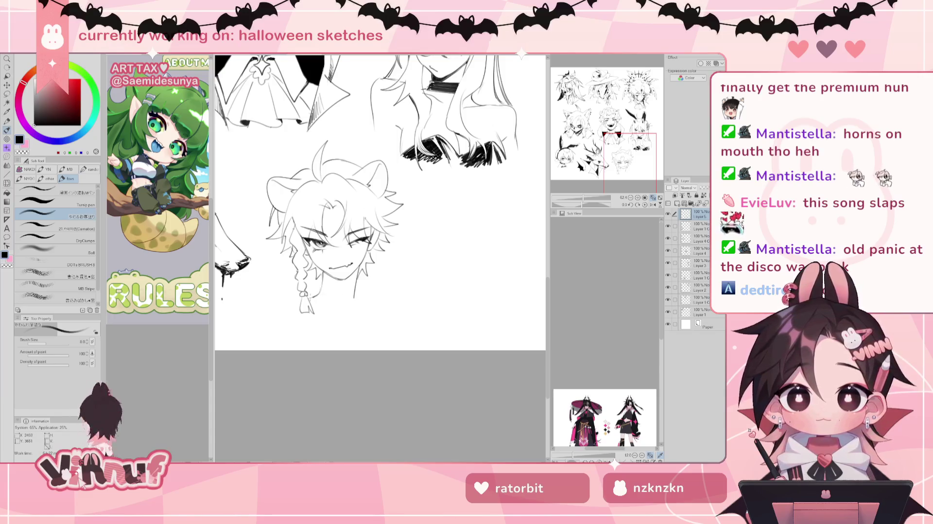
pyautogui.moveTo(356, 297); pyautogui.dragTo(398, 318)
pyautogui.hotkey('ctrl', 'z')
pyautogui.hotkey('ctrl', 'z')
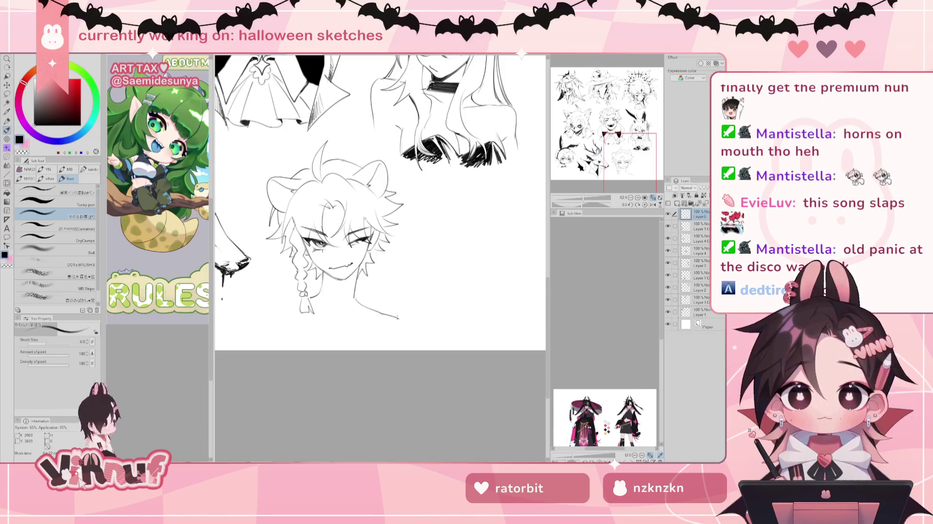
# Step: Redraw a shorter shoulder line, a choker band under the chin, and a beaded necklace
pyautogui.hotkey('ctrl', 'z')
pyautogui.moveTo(354, 298); pyautogui.dragTo(390, 319)
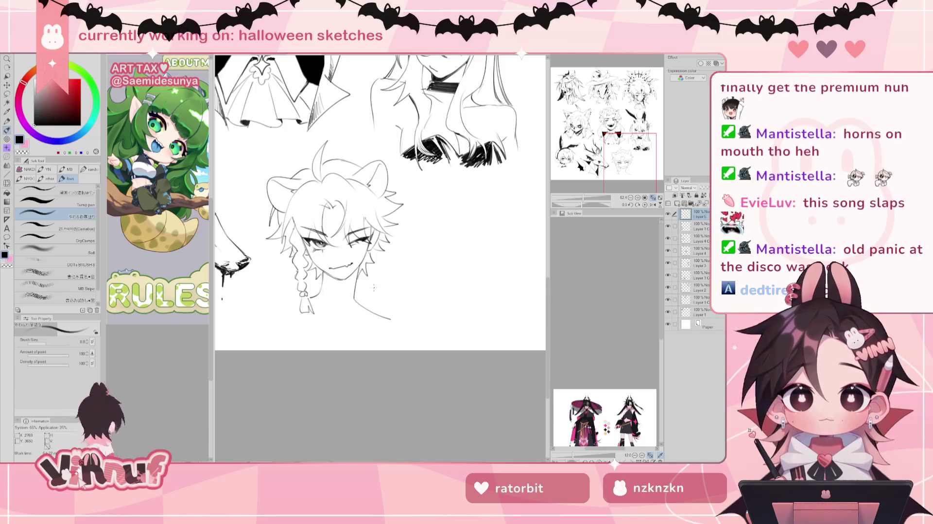
pyautogui.hotkey('ctrl', 'z')
pyautogui.moveTo(321, 284)
pyautogui.mouseDown()
pyautogui.moveTo(357, 287)
pyautogui.moveTo(316, 293)
pyautogui.moveTo(356, 297)
pyautogui.mouseUp()
pyautogui.press('e')
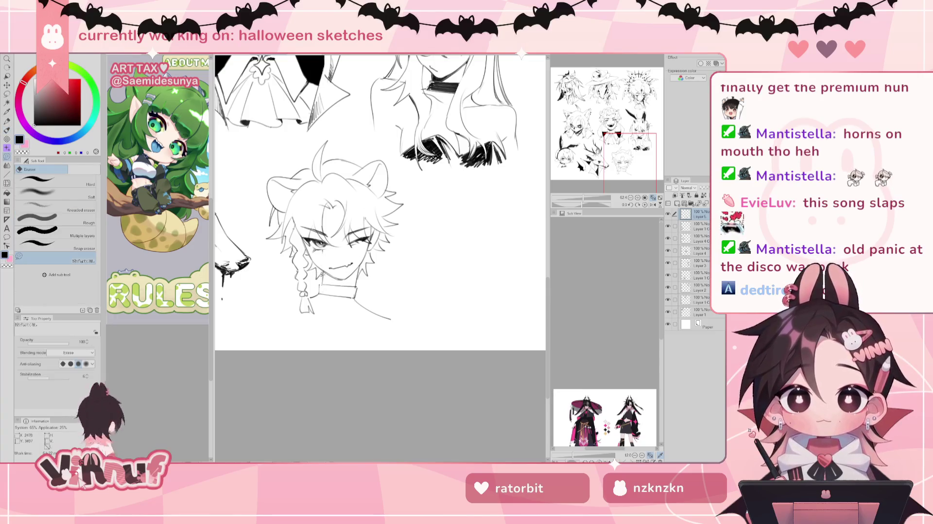
pyautogui.press('p')
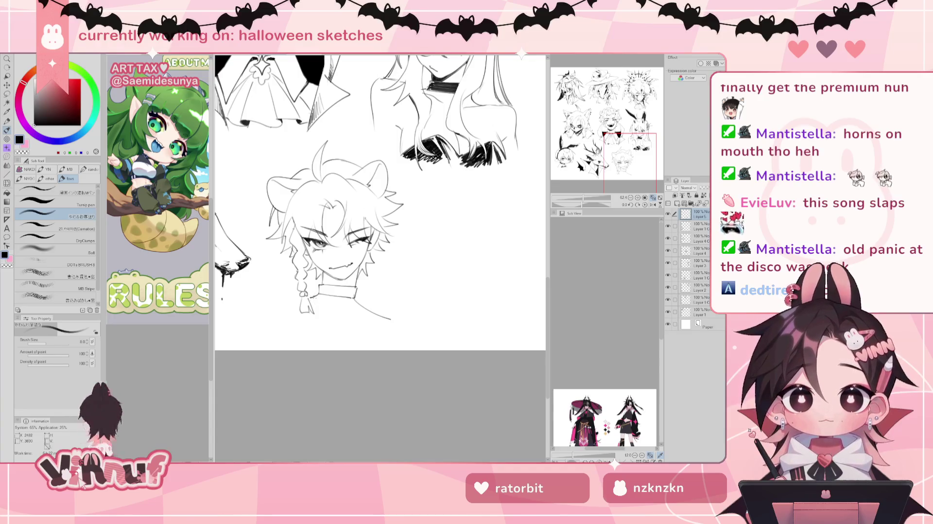
pyautogui.moveTo(320, 305)
pyautogui.mouseDown()
pyautogui.moveTo(345, 314)
pyautogui.moveTo(358, 303)
pyautogui.mouseUp()
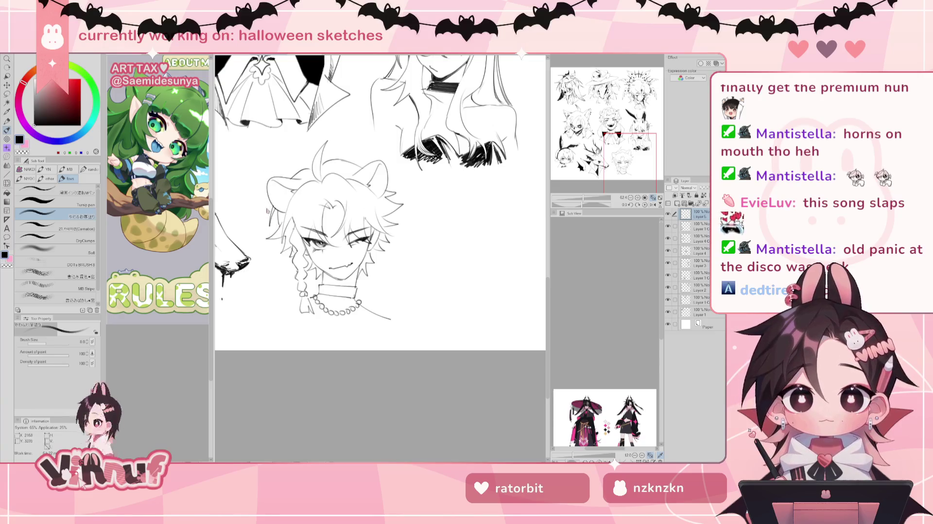
# Step: Add a new raster layer above Layer 5 and sketch a raised-arm stroke left of the face
pyautogui.moveTo(267, 207)
pyautogui.mouseDown()
pyautogui.moveTo(277, 259)
pyautogui.moveTo(296, 252)
pyautogui.moveTo(297, 227)
pyautogui.moveTo(285, 238)
pyautogui.moveTo(275, 218)
pyautogui.mouseUp()
pyautogui.hotkey('ctrl', 'z')
pyautogui.hotkey('ctrl', 'z')
pyautogui.hotkey('ctrl', 'z')
pyautogui.hotkey('ctrl', 'z')
pyautogui.hotkey('ctrl', 'z')
pyautogui.click(677, 203)
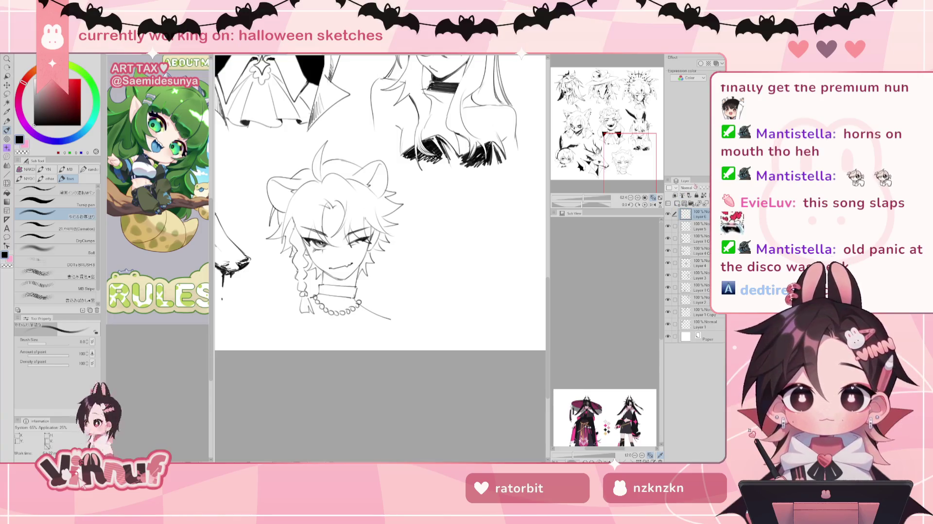
pyautogui.moveTo(270, 213); pyautogui.dragTo(267, 230)
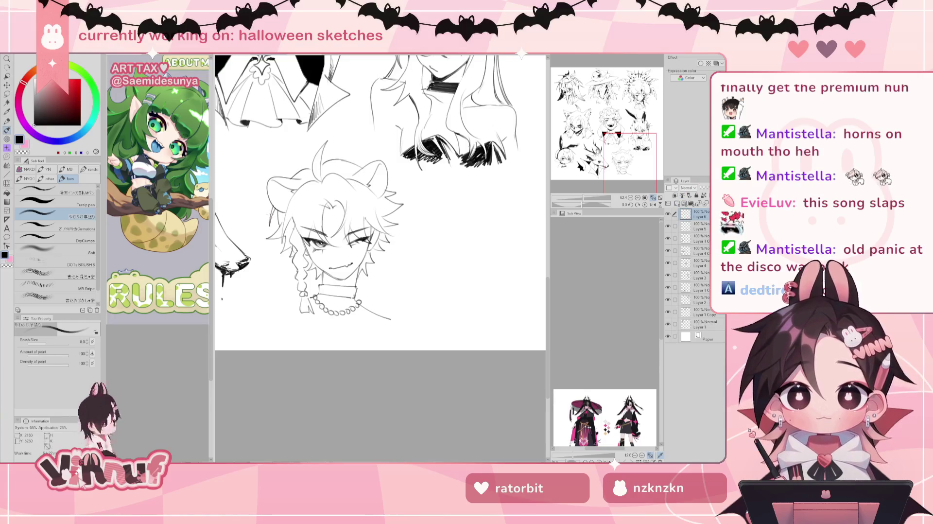
pyautogui.moveTo(270, 206)
pyautogui.mouseDown()
pyautogui.moveTo(270, 229)
pyautogui.moveTo(292, 232)
pyautogui.moveTo(263, 227)
pyautogui.moveTo(265, 255)
pyautogui.moveTo(285, 236)
pyautogui.moveTo(273, 234)
pyautogui.mouseUp()
# Step: Try several trial strokes on the hair and cheek, undoing them all
pyautogui.hotkey('ctrl', 'z')
pyautogui.hotkey('ctrl', 'z')
pyautogui.hotkey('ctrl', 'z')
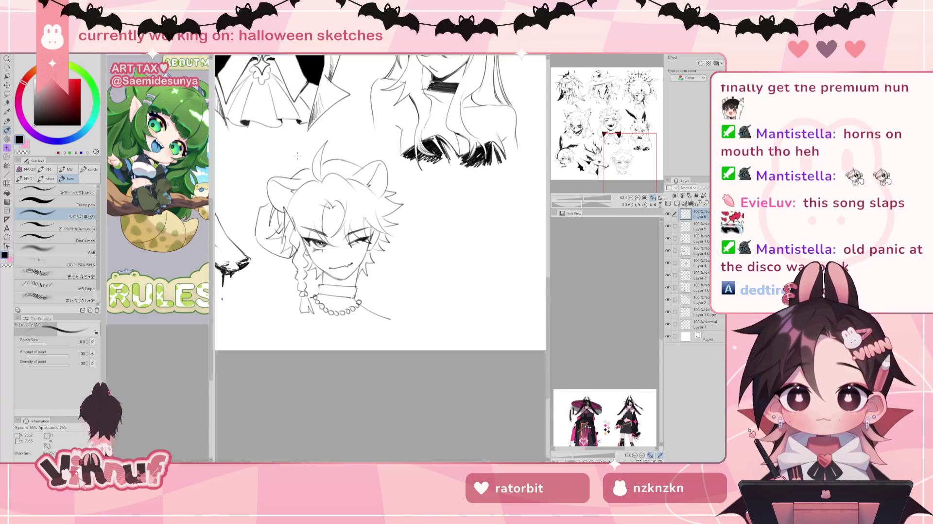
pyautogui.moveTo(403, 192); pyautogui.dragTo(408, 214)
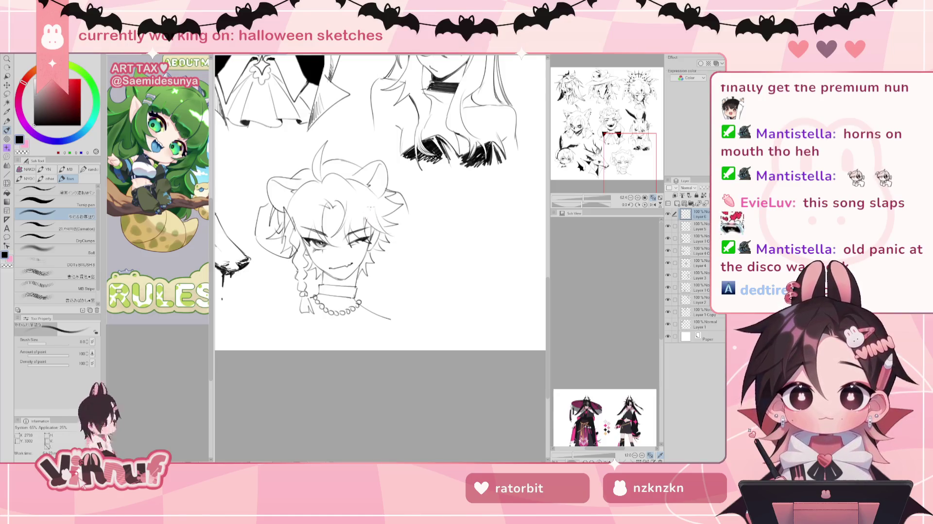
pyautogui.moveTo(368, 201)
pyautogui.mouseDown()
pyautogui.moveTo(379, 228)
pyautogui.moveTo(370, 245)
pyautogui.moveTo(386, 255)
pyautogui.moveTo(412, 243)
pyautogui.moveTo(414, 214)
pyautogui.moveTo(399, 249)
pyautogui.moveTo(396, 228)
pyautogui.mouseUp()
pyautogui.hotkey('ctrl', 'z')
pyautogui.hotkey('ctrl', 'z')
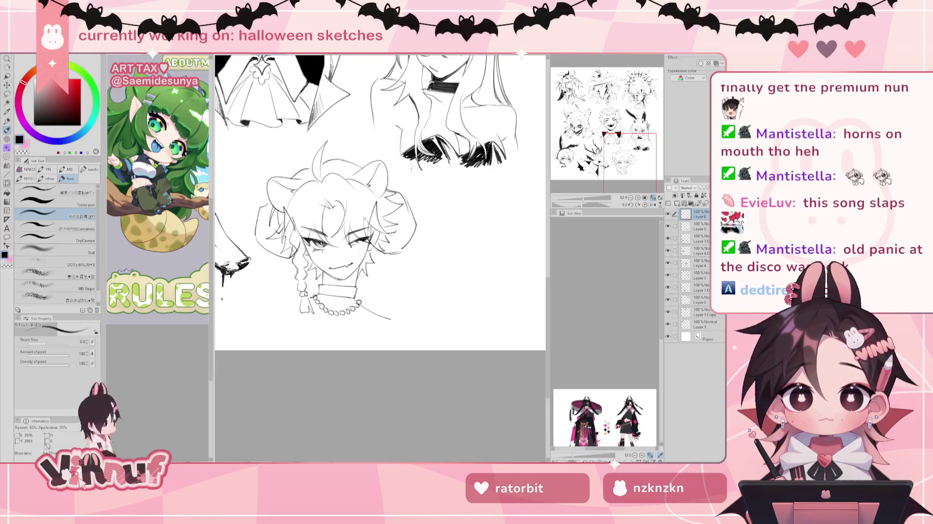
pyautogui.moveTo(583, 198)
pyautogui.mouseDown()
pyautogui.moveTo(566, 198)
pyautogui.moveTo(584, 198)
pyautogui.mouseUp()
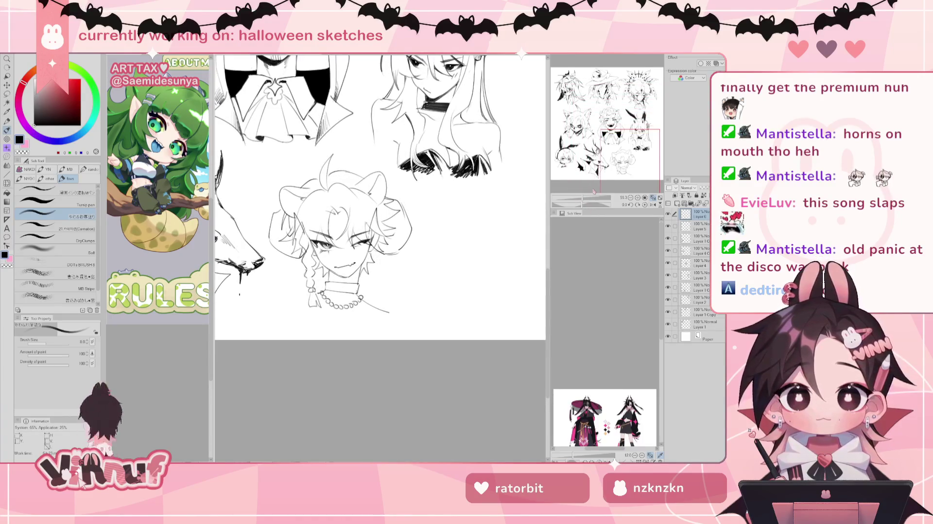
pyautogui.hotkey('ctrl', 'z')
pyautogui.hotkey('ctrl', 'z')
pyautogui.hotkey('ctrl', 'z')
pyautogui.hotkey('ctrl', 'z')
pyautogui.hotkey('ctrl', 'z')
pyautogui.hotkey('ctrl', 'z')
pyautogui.hotkey('ctrl', 'z')
pyautogui.hotkey('ctrl', 'z')
pyautogui.hotkey('ctrl', 'z')
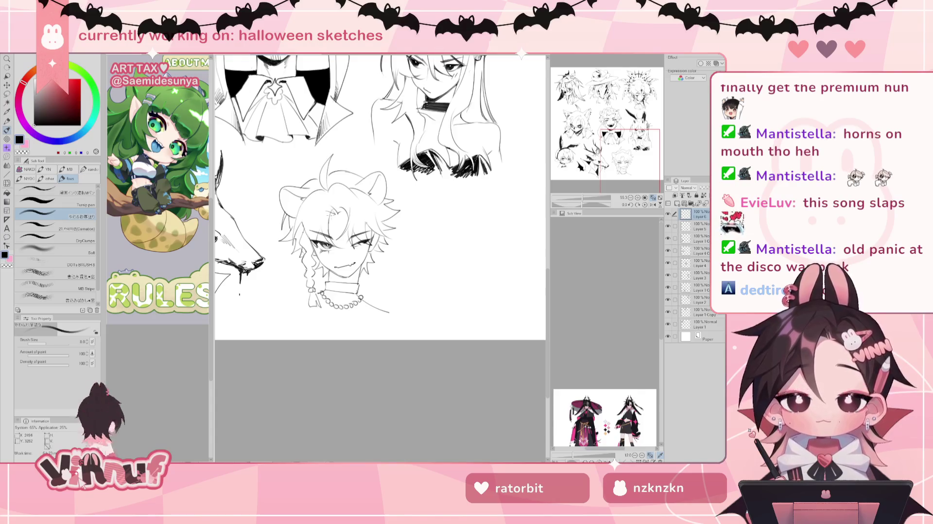
pyautogui.moveTo(332, 201); pyautogui.dragTo(332, 223)
pyautogui.moveTo(340, 155)
pyautogui.mouseDown()
pyautogui.moveTo(333, 199)
pyautogui.moveTo(345, 217)
pyautogui.mouseUp()
pyautogui.hotkey('ctrl', 'z')
pyautogui.hotkey('ctrl', 'z')
pyautogui.hotkey('ctrl', 'z')
pyautogui.moveTo(333, 179); pyautogui.dragTo(332, 219)
pyautogui.moveTo(340, 153); pyautogui.dragTo(336, 222)
pyautogui.hotkey('ctrl', 'z')
pyautogui.hotkey('ctrl', 'z')
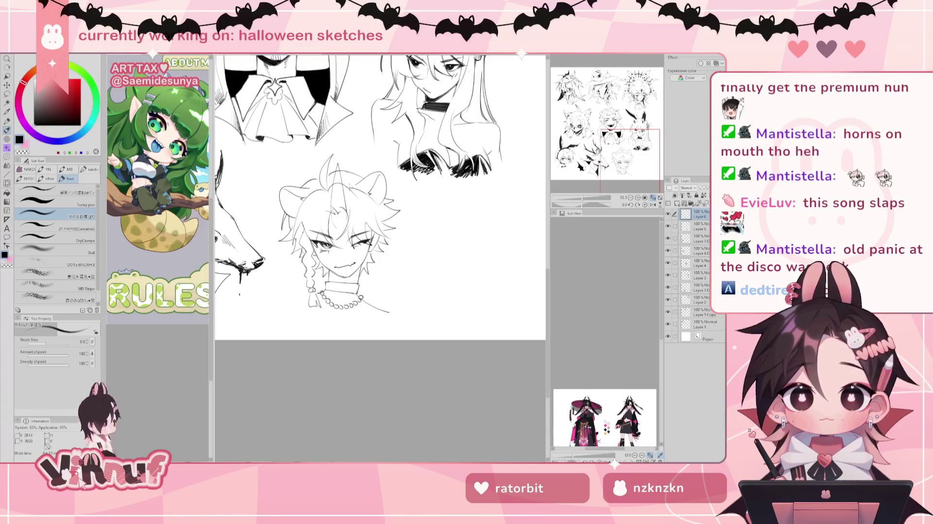
pyautogui.hotkey('ctrl', 'z')
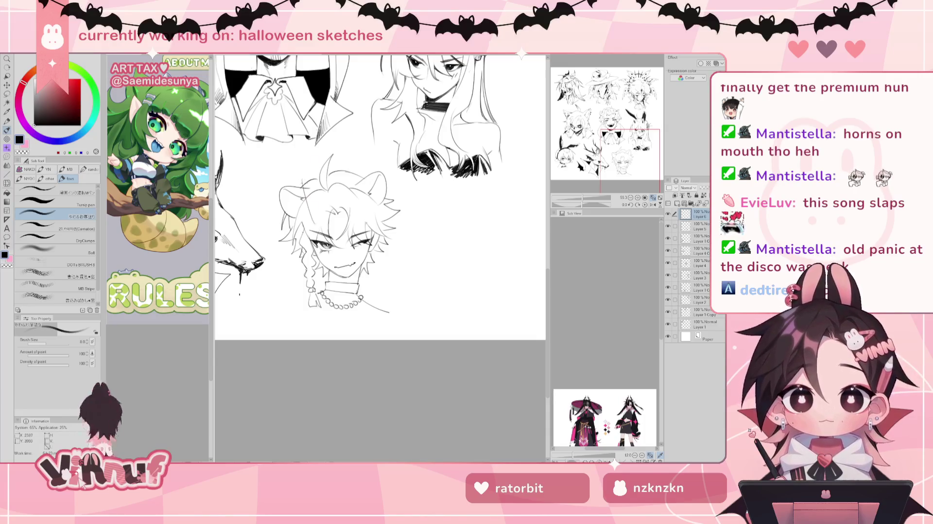
# Step: Draw the tall left horn on the head's upper left, retrying until it fits
pyautogui.moveTo(313, 216); pyautogui.dragTo(307, 151)
pyautogui.hotkey('ctrl', 'z')
pyautogui.moveTo(313, 209); pyautogui.dragTo(307, 148)
pyautogui.hotkey('ctrl', 'z')
pyautogui.hotkey('ctrl', 'z')
pyautogui.moveTo(321, 209); pyautogui.dragTo(311, 155)
pyautogui.hotkey('ctrl', 'z')
pyautogui.moveTo(323, 198); pyautogui.dragTo(332, 142)
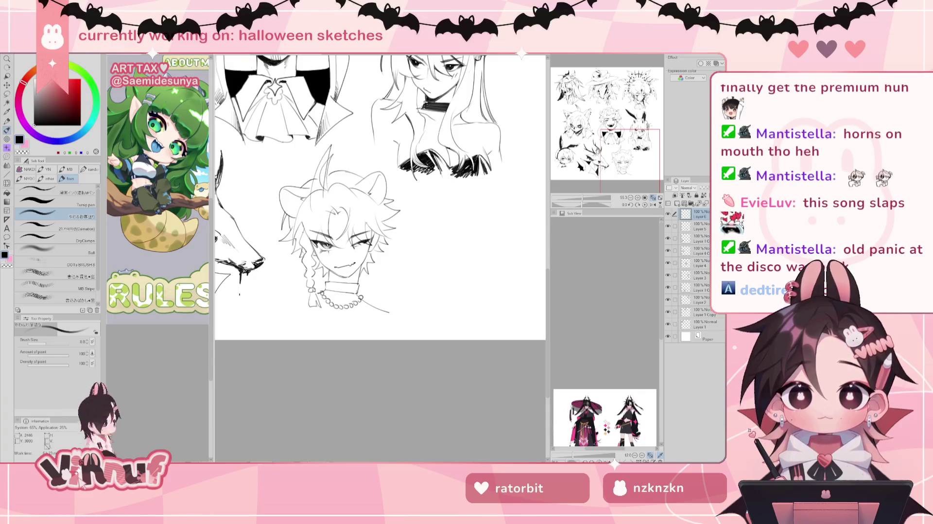
pyautogui.hotkey('ctrl', 'z')
pyautogui.moveTo(313, 202); pyautogui.dragTo(305, 150)
pyautogui.hotkey('ctrl', 'z')
pyautogui.hotkey('ctrl', 'z')
pyautogui.moveTo(313, 195); pyautogui.dragTo(309, 147)
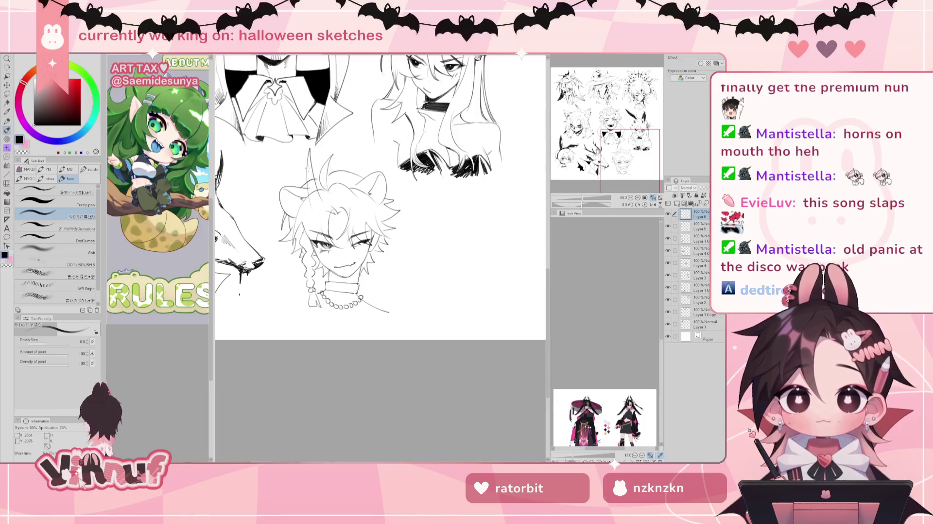
# Step: Draw the matching tall right horn rising from the hair
pyautogui.moveTo(361, 205); pyautogui.dragTo(361, 145)
pyautogui.hotkey('ctrl', 'z')
pyautogui.moveTo(361, 187); pyautogui.dragTo(360, 147)
pyautogui.hotkey('ctrl', 'z')
pyautogui.moveTo(357, 203); pyautogui.dragTo(363, 148)
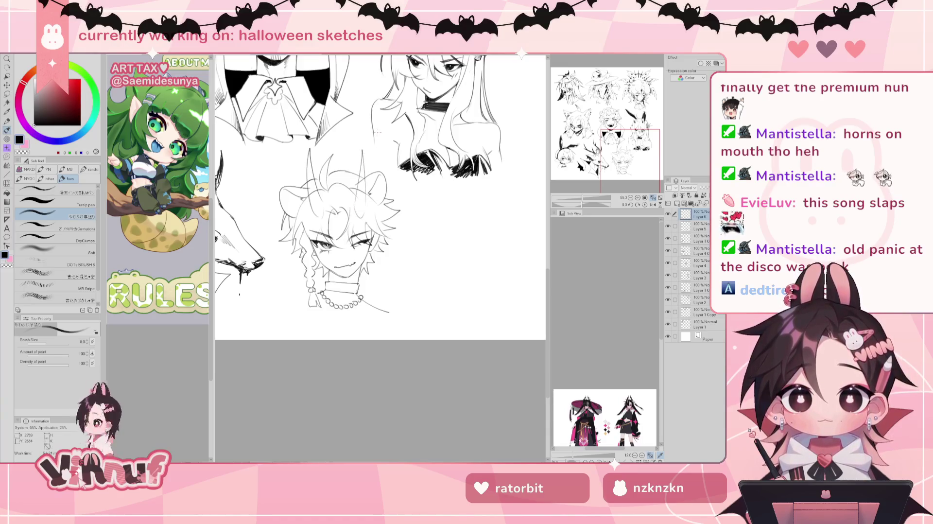
pyautogui.press('j')
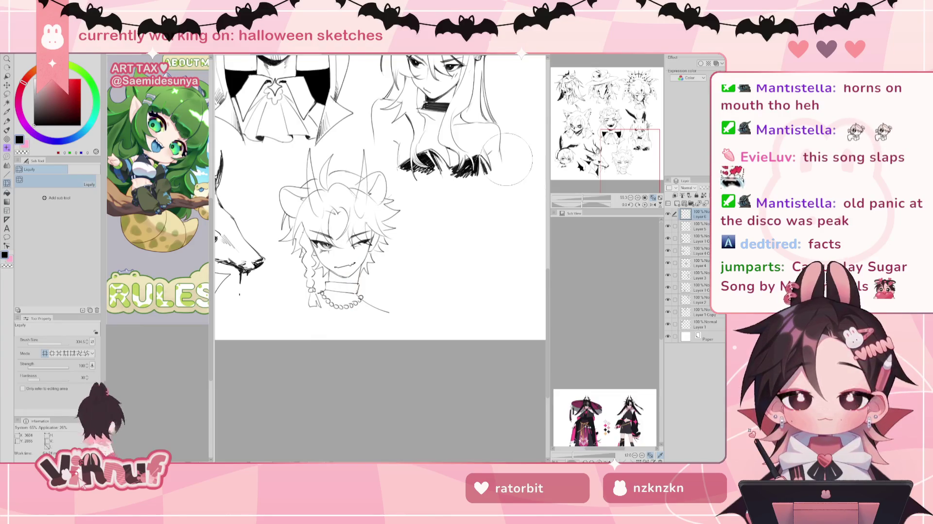
# Step: Enlarge the liquify brush, then move from Layer 5 to Layer 6 with the Pen selected
pyautogui.press(']')
pyautogui.press(']')
pyautogui.press(']')
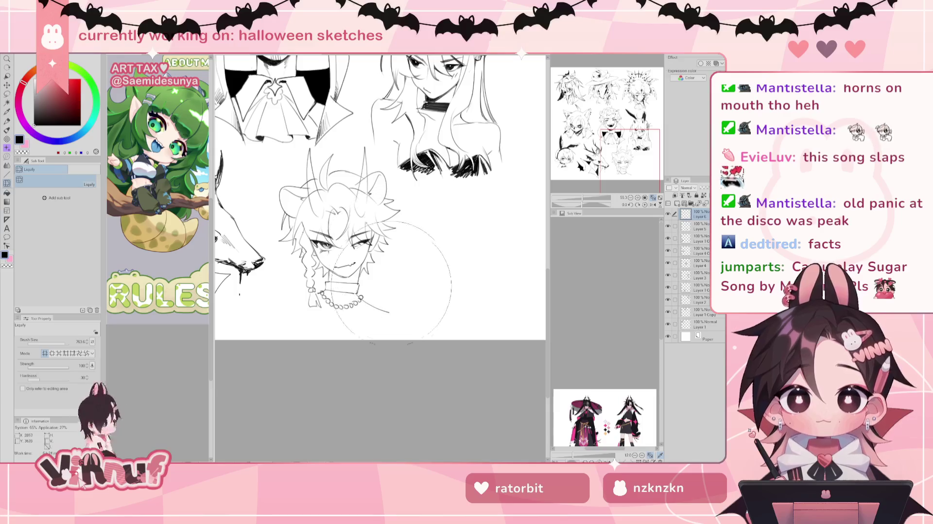
pyautogui.press('p')
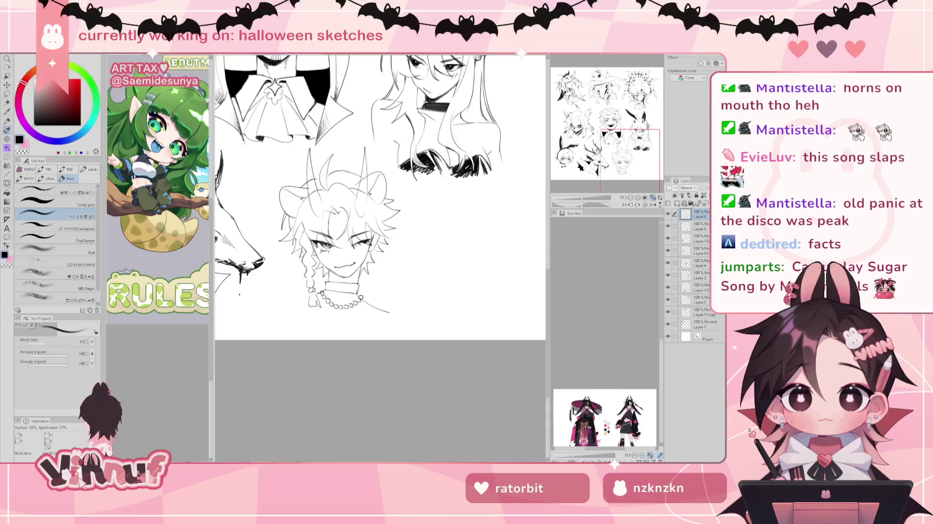
pyautogui.moveTo(407, 355); pyautogui.dragTo(412, 346)
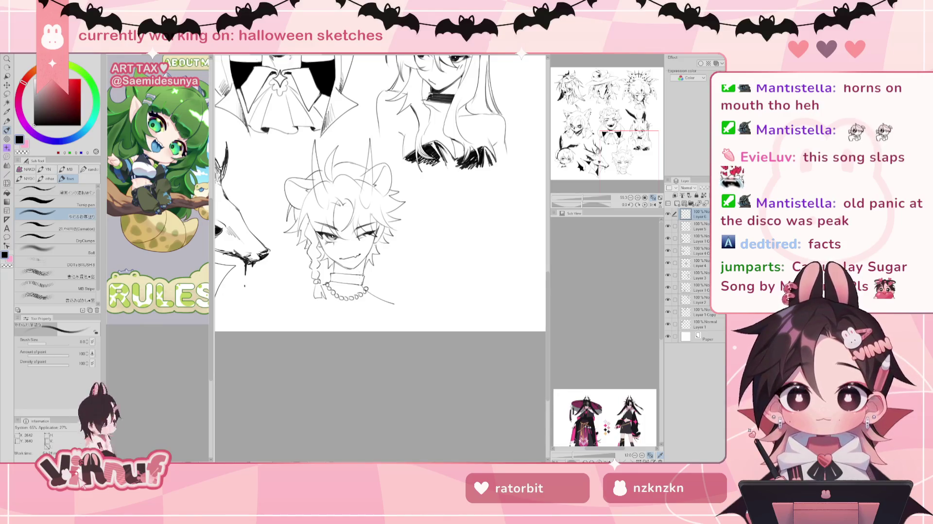
pyautogui.press('e')
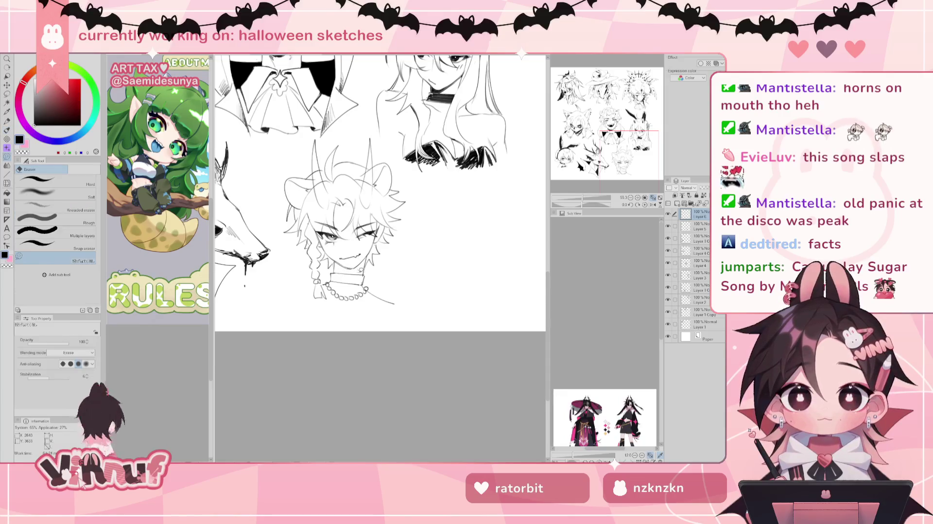
pyautogui.hotkey('alt', '[')
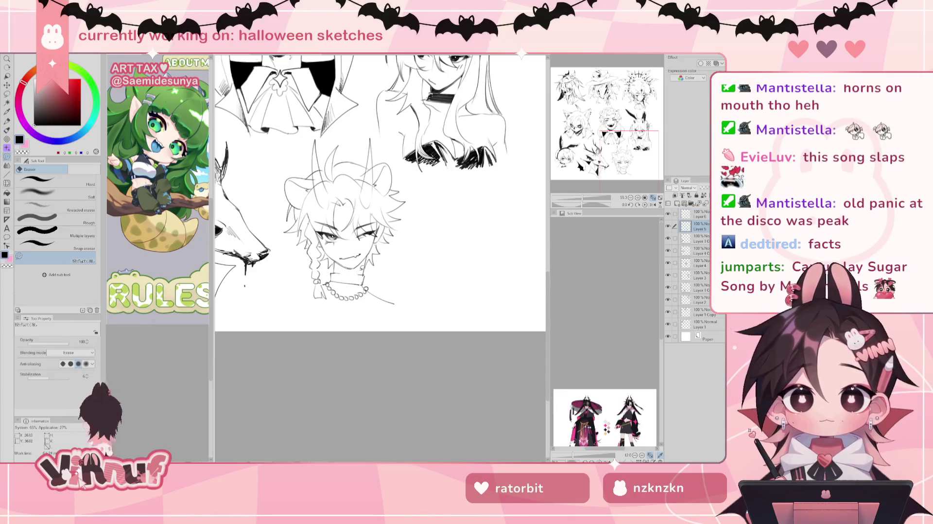
pyautogui.press('p')
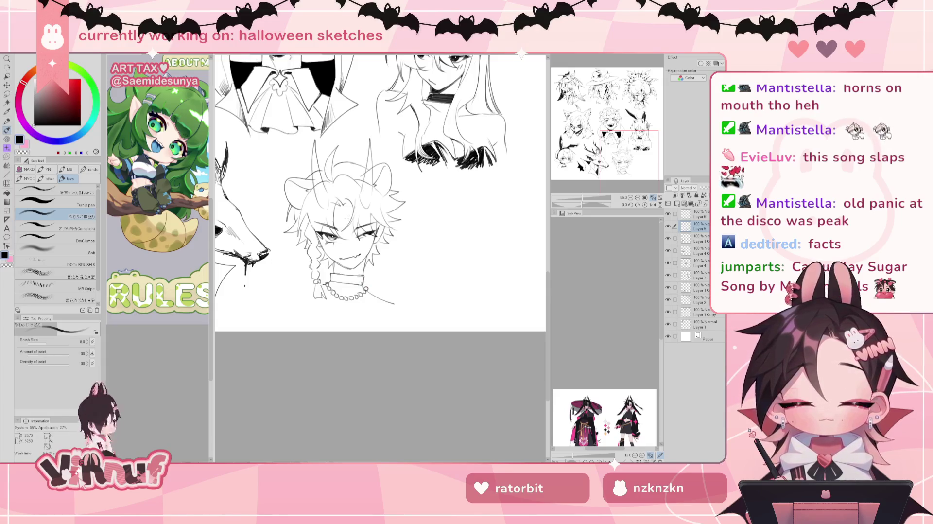
pyautogui.hotkey('alt', ']')
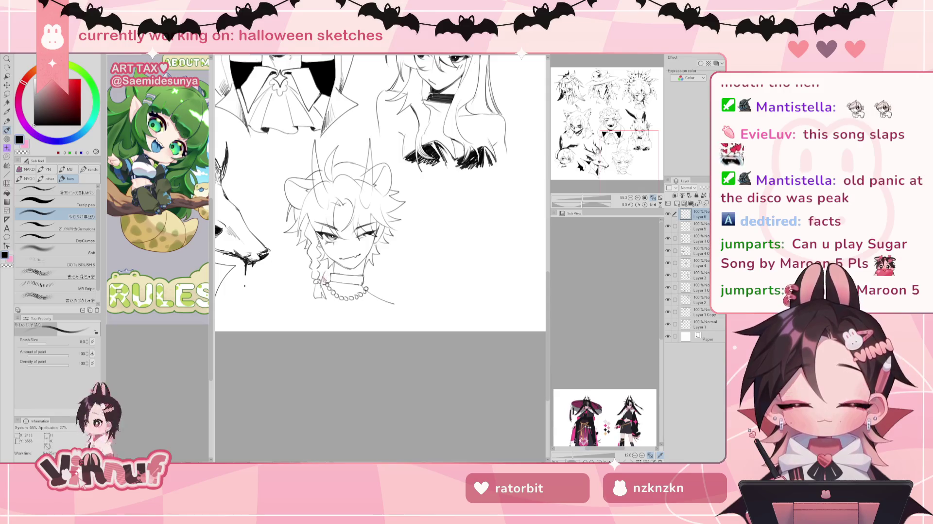
# Step: Draw the collar line running down below the braid, redrawing it several times
pyautogui.moveTo(325, 282); pyautogui.dragTo(338, 320)
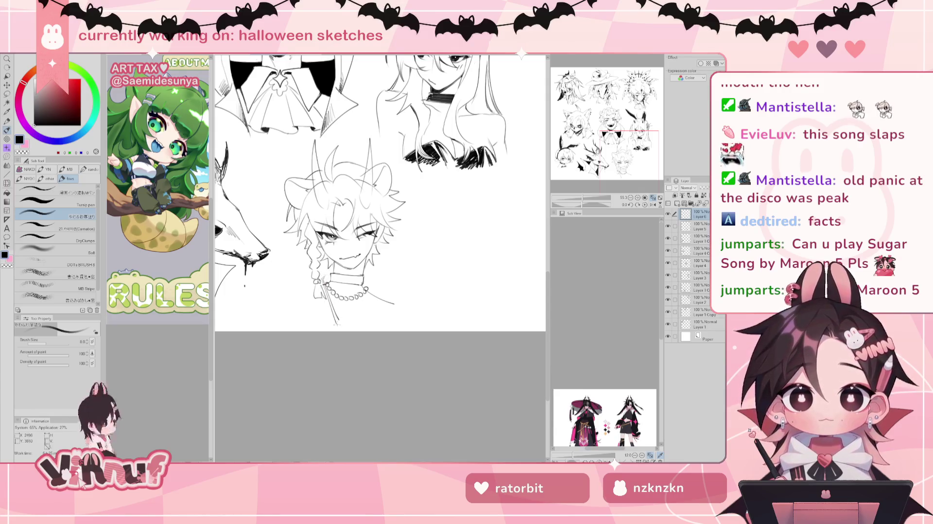
pyautogui.hotkey('ctrl', 'z')
pyautogui.moveTo(323, 284); pyautogui.dragTo(335, 327)
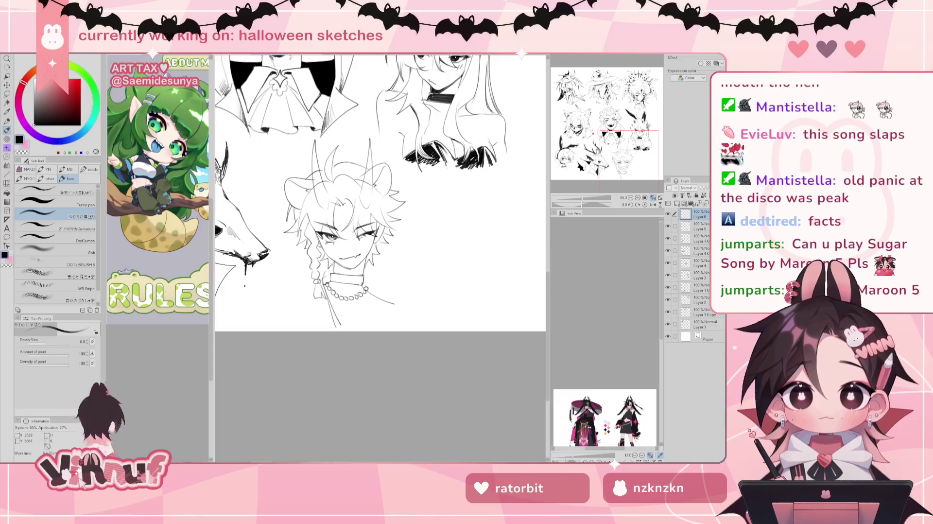
pyautogui.hotkey('ctrl', 'z')
pyautogui.moveTo(324, 274); pyautogui.dragTo(341, 326)
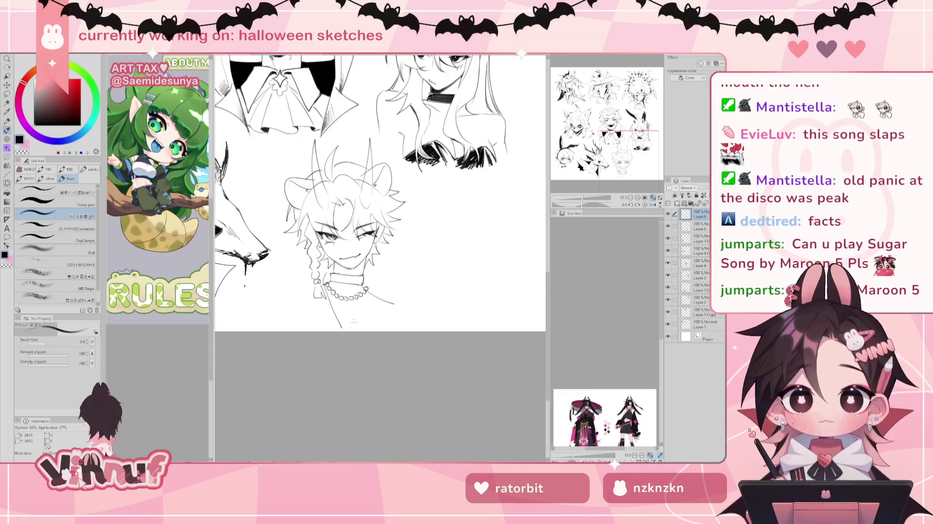
pyautogui.hotkey('ctrl', 'z')
pyautogui.moveTo(326, 273); pyautogui.dragTo(341, 320)
pyautogui.hotkey('ctrl', 'z')
pyautogui.moveTo(323, 270); pyautogui.dragTo(349, 321)
pyautogui.hotkey('ctrl', 'z')
pyautogui.moveTo(322, 268)
pyautogui.mouseDown()
pyautogui.moveTo(348, 324)
pyautogui.moveTo(371, 293)
pyautogui.moveTo(373, 271)
pyautogui.mouseUp()
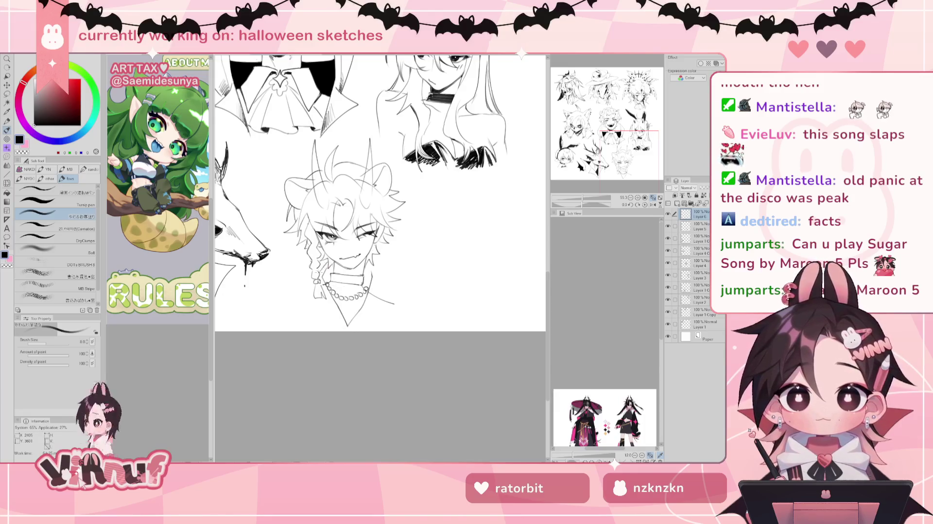
# Step: Ink the left and lower collar lines and extend the collar edge, checking with flipped view
pyautogui.moveTo(301, 298)
pyautogui.mouseDown()
pyautogui.moveTo(291, 306)
pyautogui.moveTo(324, 307)
pyautogui.mouseUp()
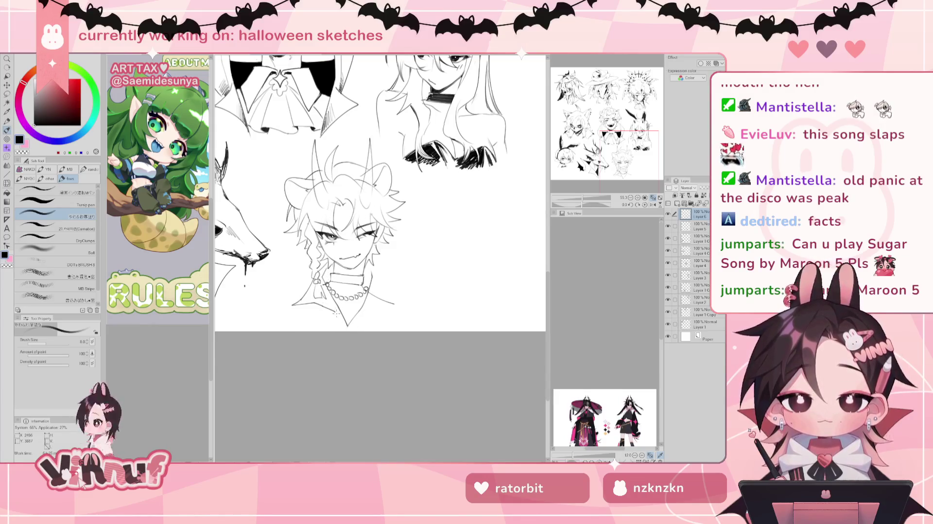
pyautogui.moveTo(330, 313); pyautogui.dragTo(347, 326)
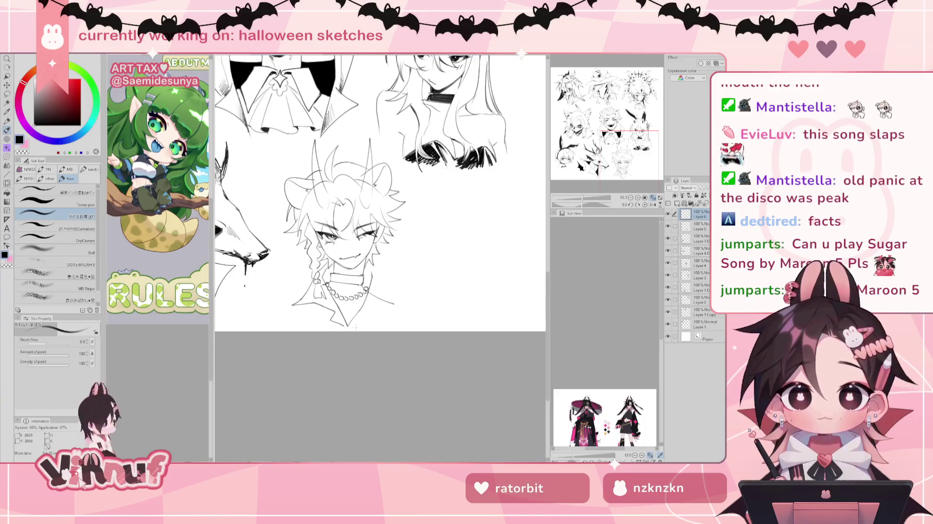
pyautogui.moveTo(330, 318); pyautogui.dragTo(346, 327)
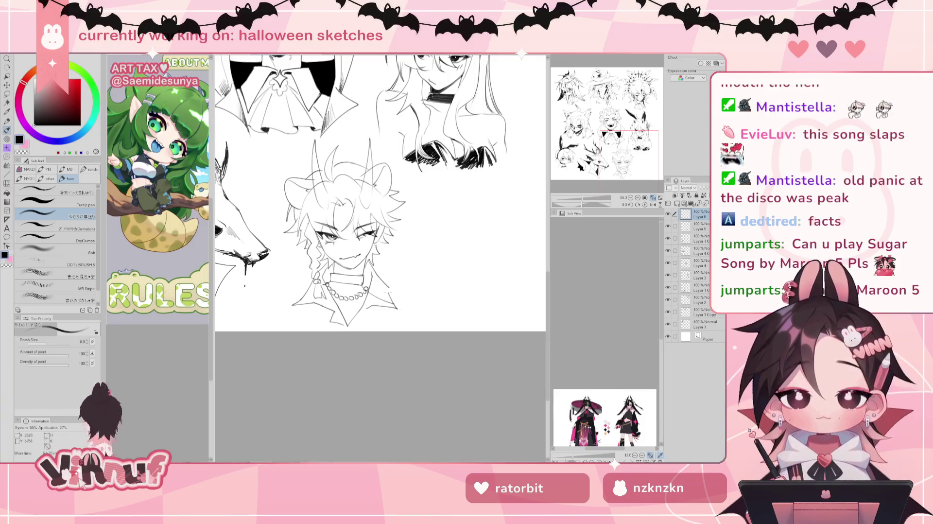
pyautogui.press('h')
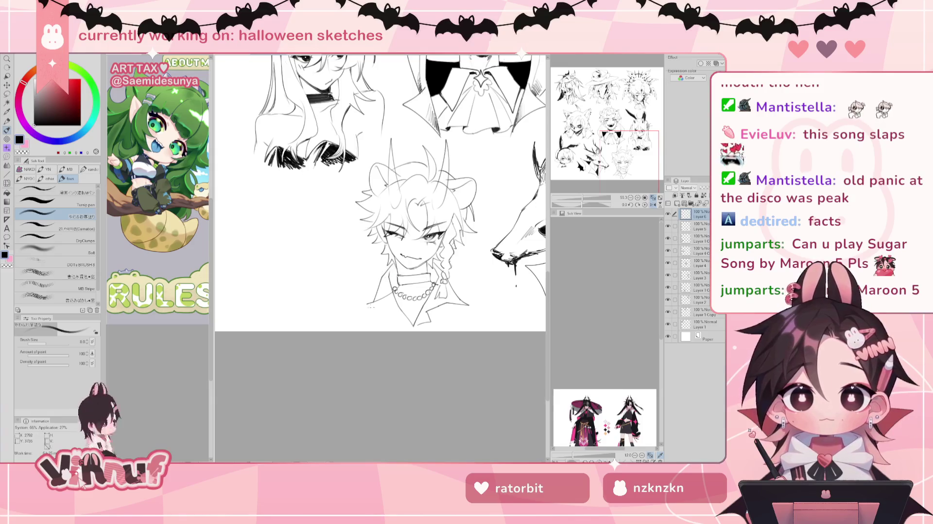
pyautogui.moveTo(392, 265); pyautogui.dragTo(363, 307)
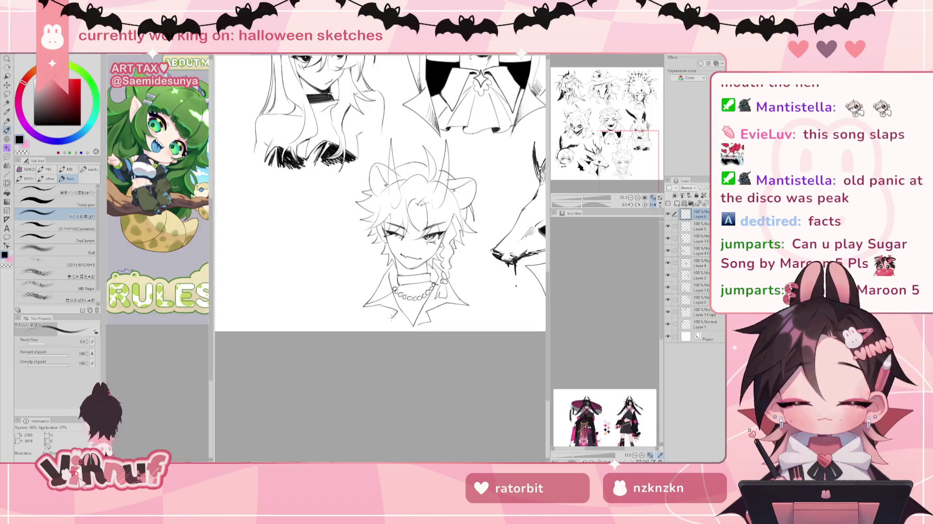
pyautogui.press('h')
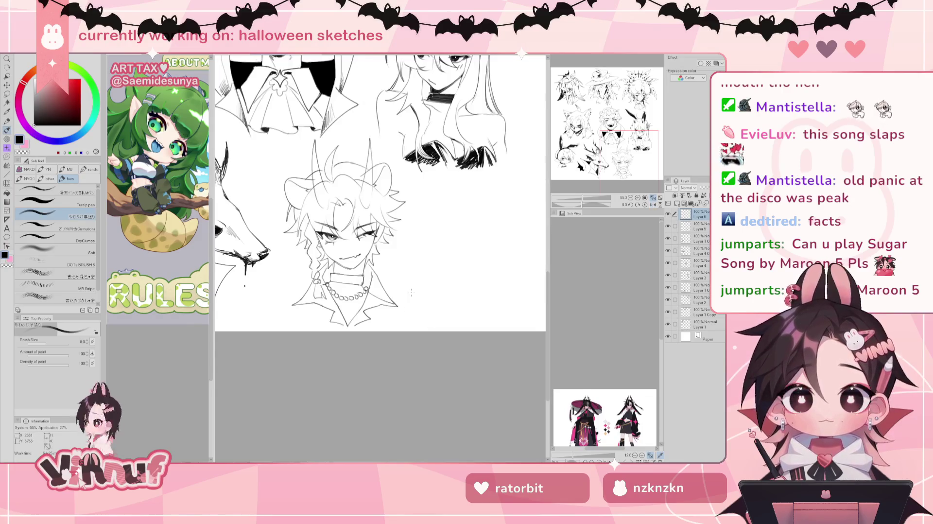
pyautogui.press('h')
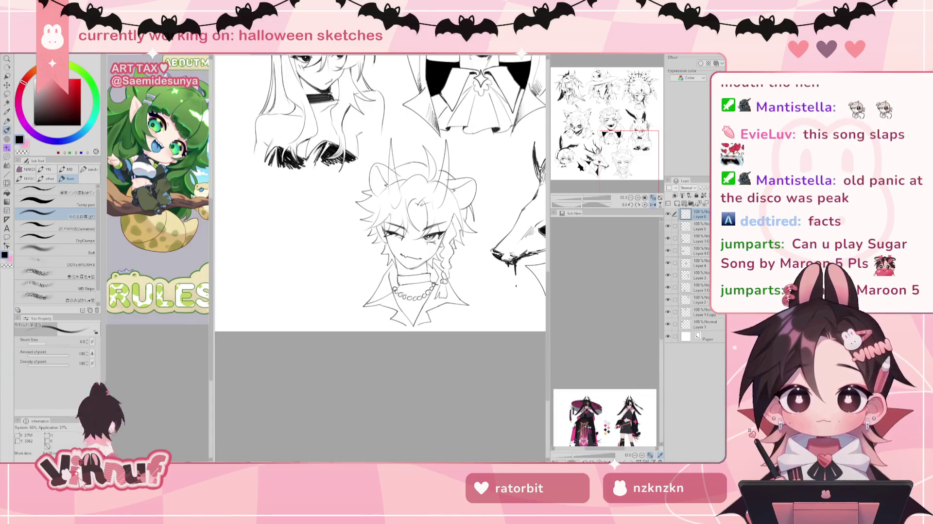
pyautogui.press('h')
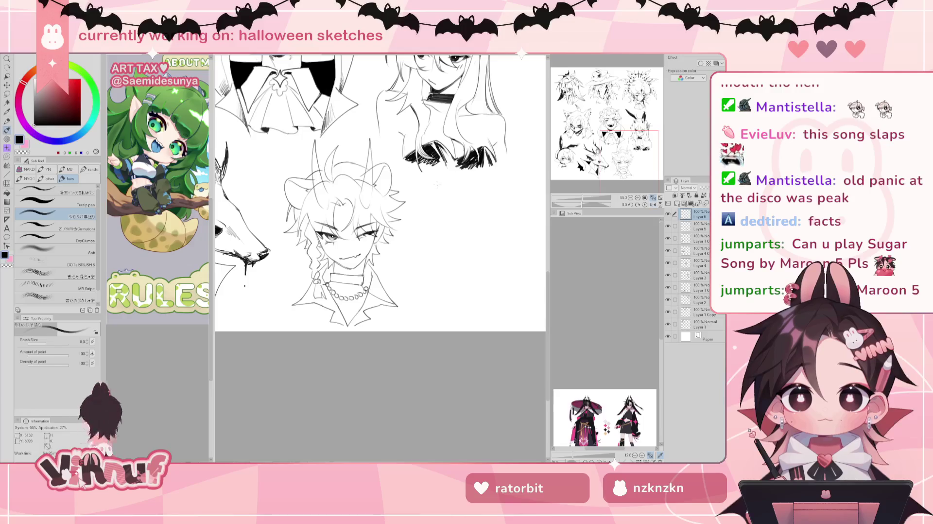
# Step: Add short dark shadow marks under the chin and along the neckline, checking mirrored
pyautogui.moveTo(346, 268)
pyautogui.mouseDown()
pyautogui.moveTo(335, 261)
pyautogui.moveTo(350, 268)
pyautogui.mouseUp()
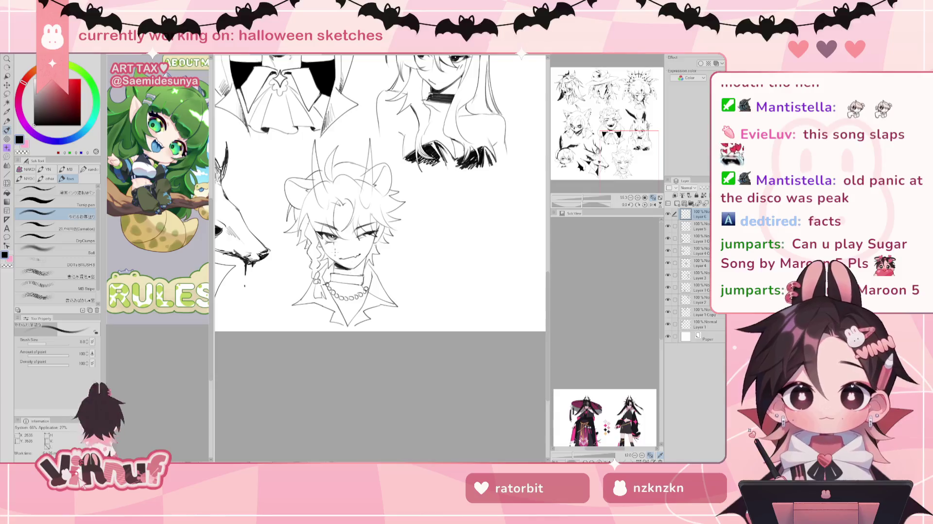
pyautogui.press('h')
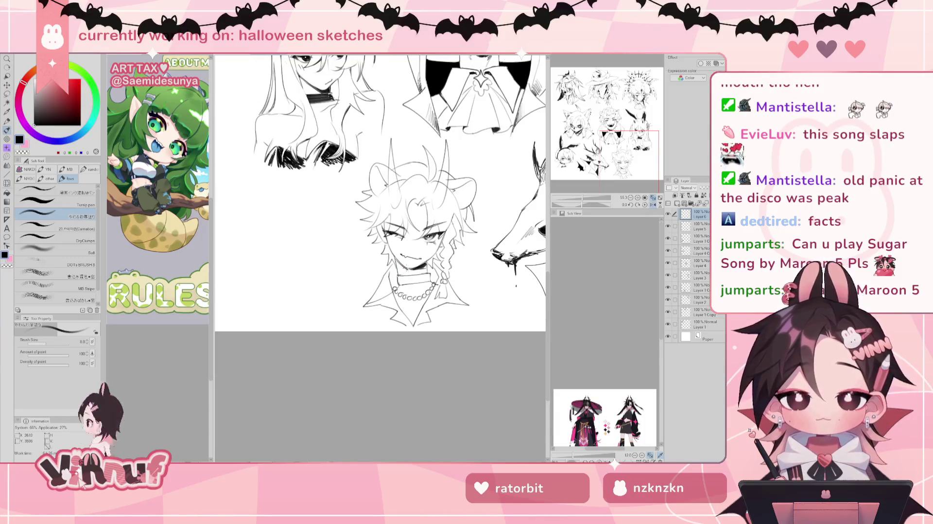
pyautogui.moveTo(412, 270); pyautogui.dragTo(428, 267)
pyautogui.press('h')
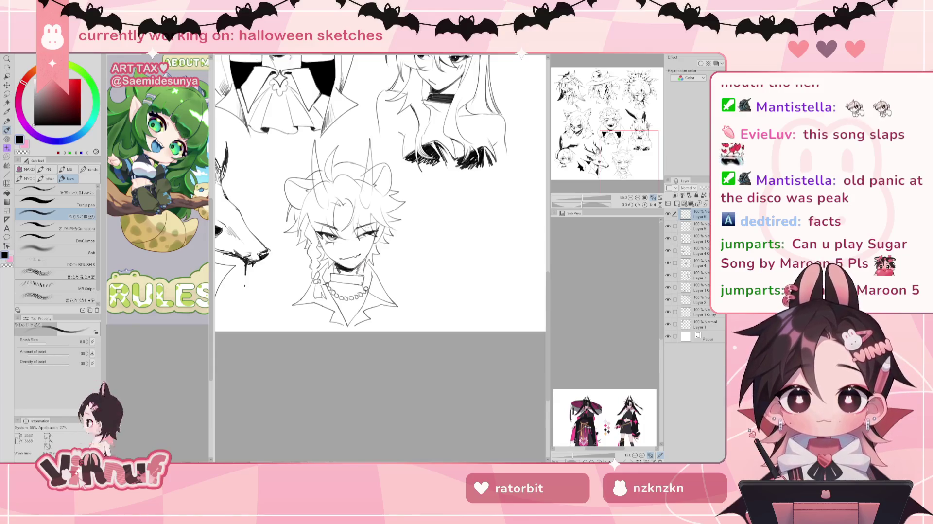
pyautogui.press('h')
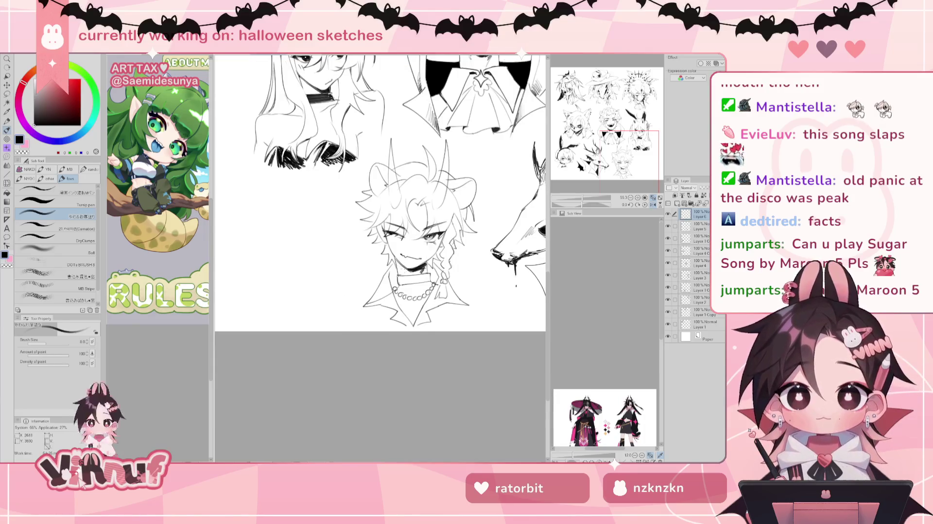
pyautogui.press('h')
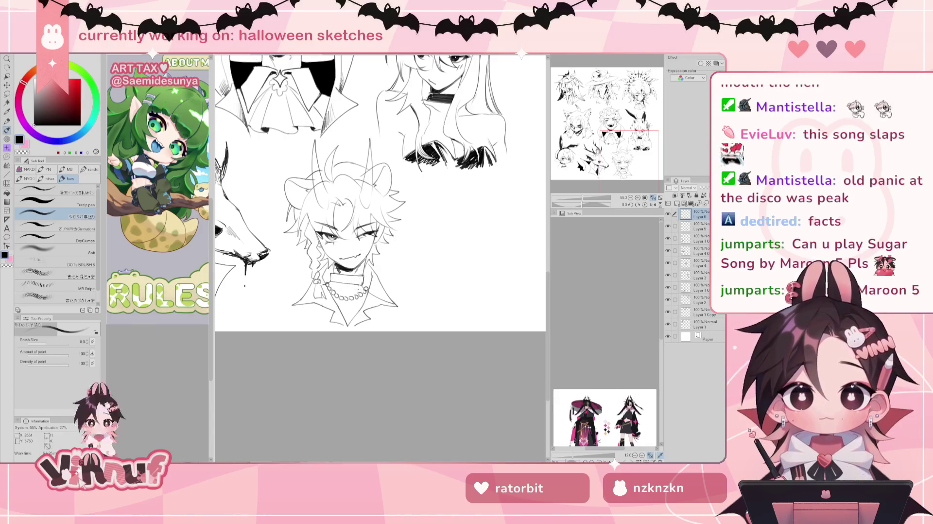
# Step: Switch to the Eraser on Layer 5 and shift the view so the drawing sits higher
pyautogui.press('e')
pyautogui.keyDown('ctrl'); pyautogui.click(377, 294); pyautogui.keyUp('ctrl')
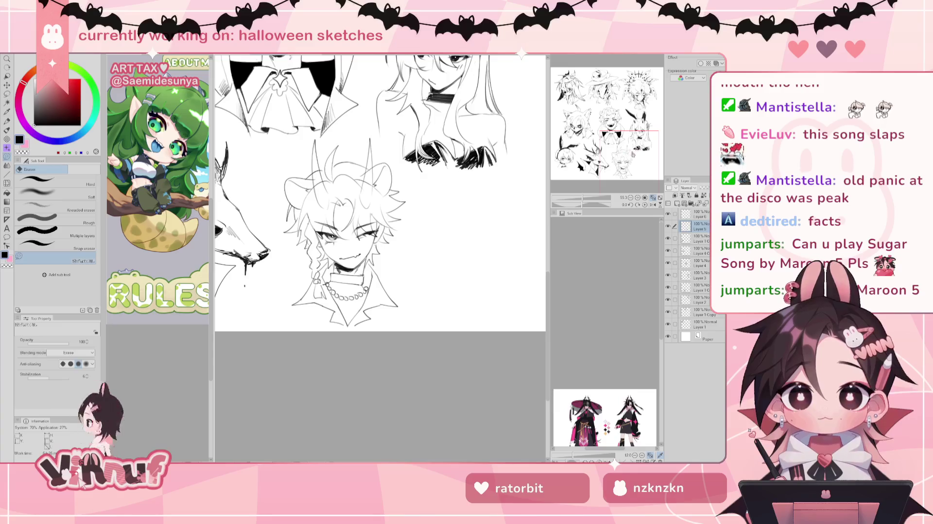
pyautogui.moveTo(379, 195); pyautogui.dragTo(383, 180)
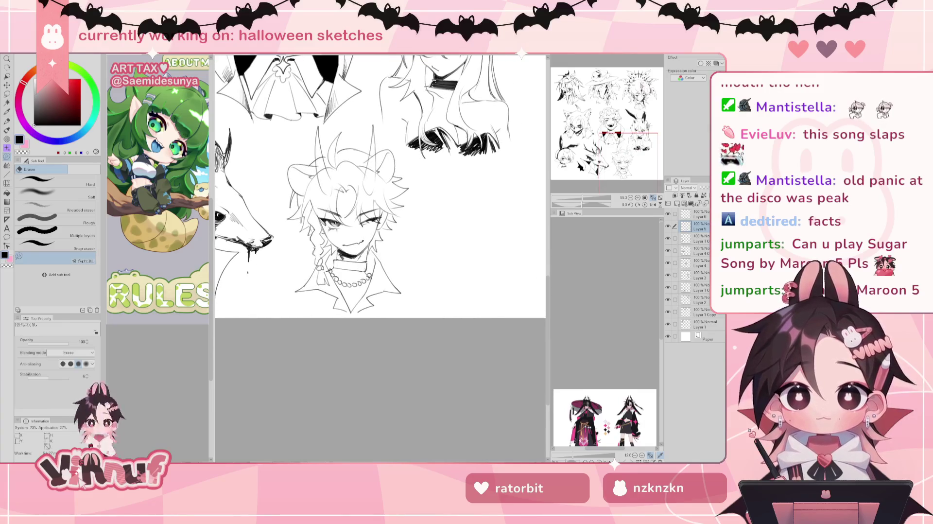
# Step: Ink and undo a mouth stroke on the horned head, then pan and zoom in on its face
pyautogui.press('p')
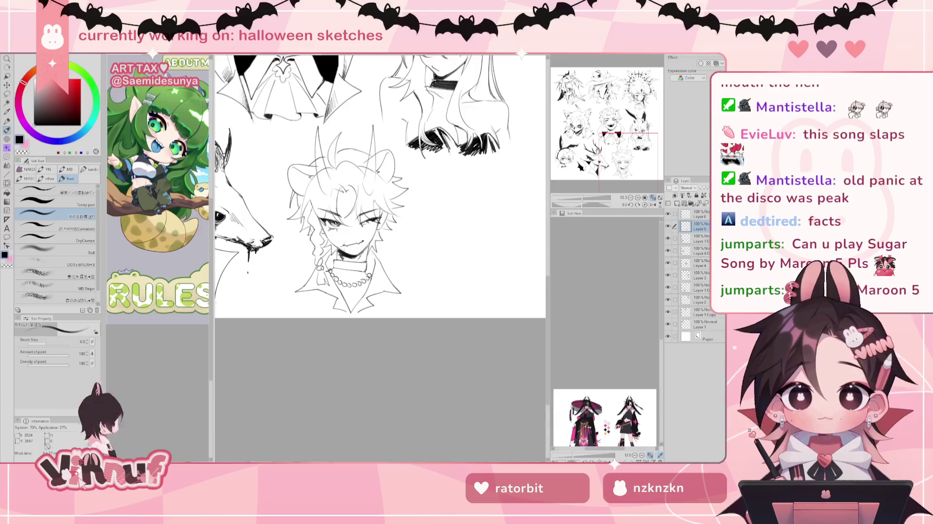
pyautogui.moveTo(340, 254); pyautogui.dragTo(347, 253)
pyautogui.hotkey('ctrl', 'z')
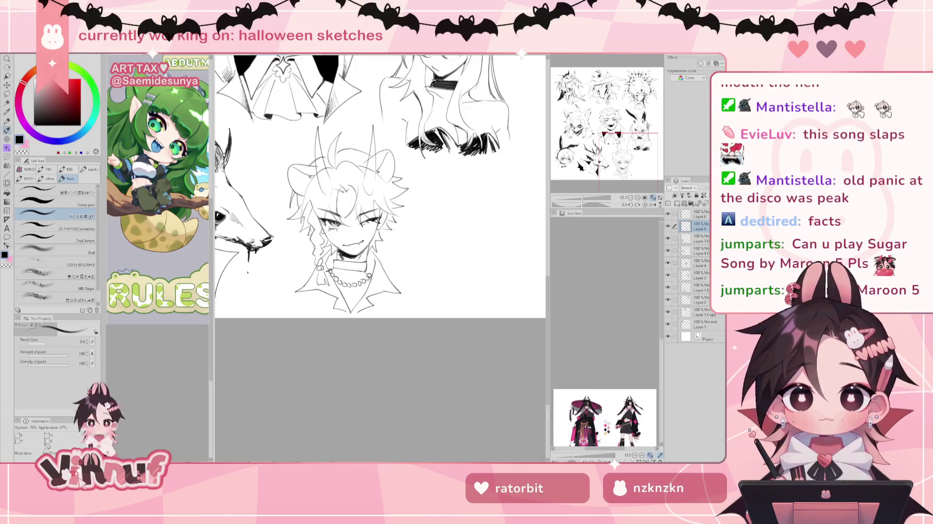
pyautogui.moveTo(379, 185); pyautogui.dragTo(359, 180)
pyautogui.scroll(1, 368, 238)
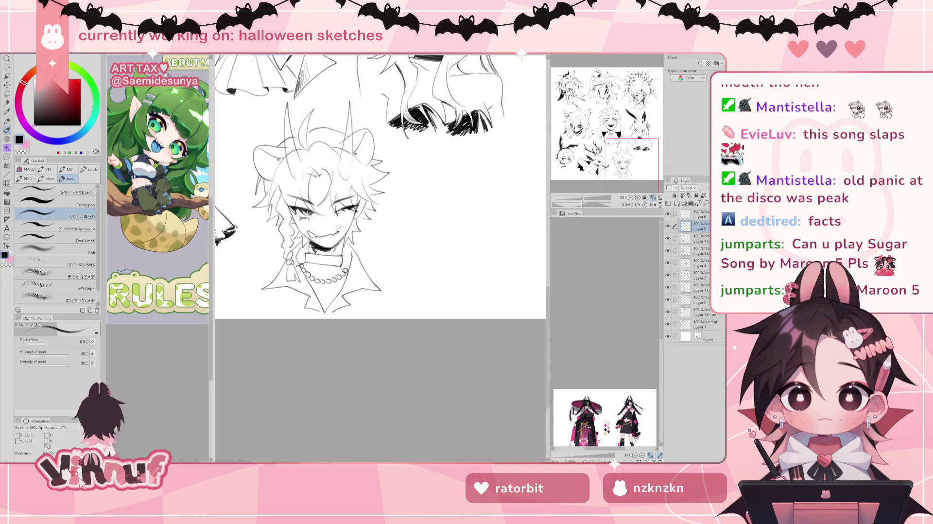
# Step: Trim the wide grin and redraw the left mouth corner, then mirror the view to check the face
pyautogui.moveTo(583, 198); pyautogui.dragTo(586, 198)
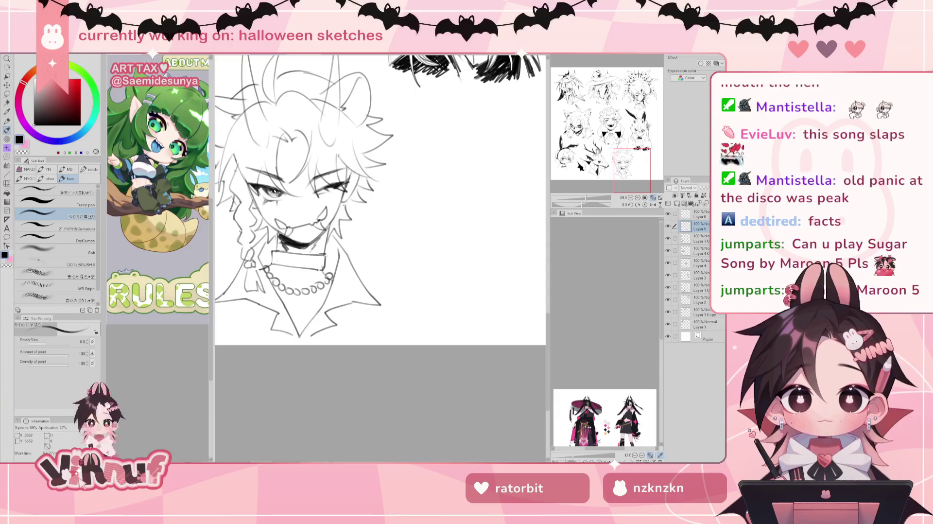
pyautogui.hotkey('ctrl', 'z')
pyautogui.hotkey('ctrl', 'z')
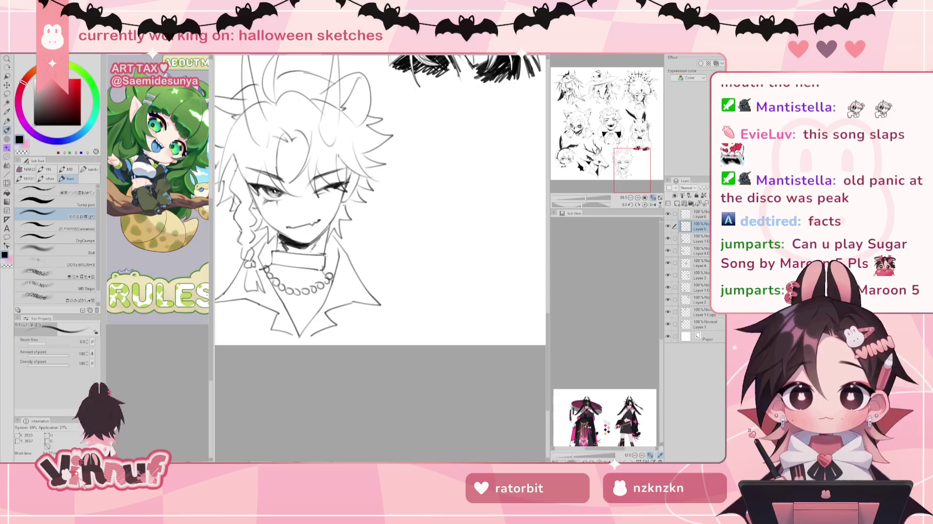
pyautogui.moveTo(279, 217); pyautogui.dragTo(290, 228)
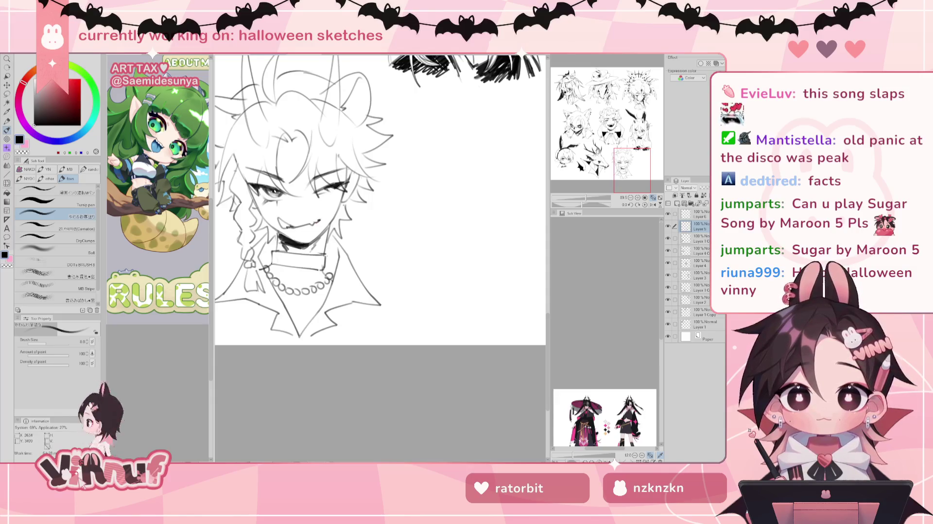
pyautogui.press('h')
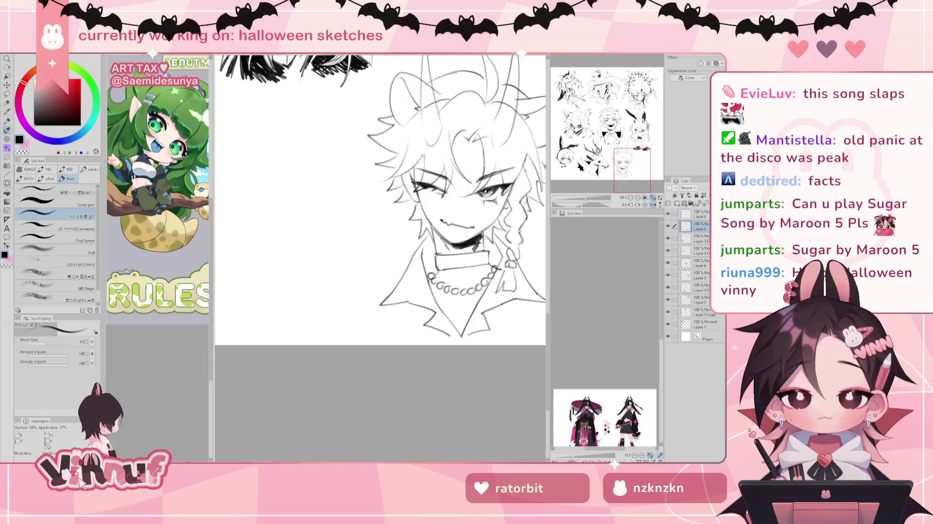
# Step: Unflip the canvas and zoom in to tidy the horned head's hair, horns and mouth lines
pyautogui.press('h')
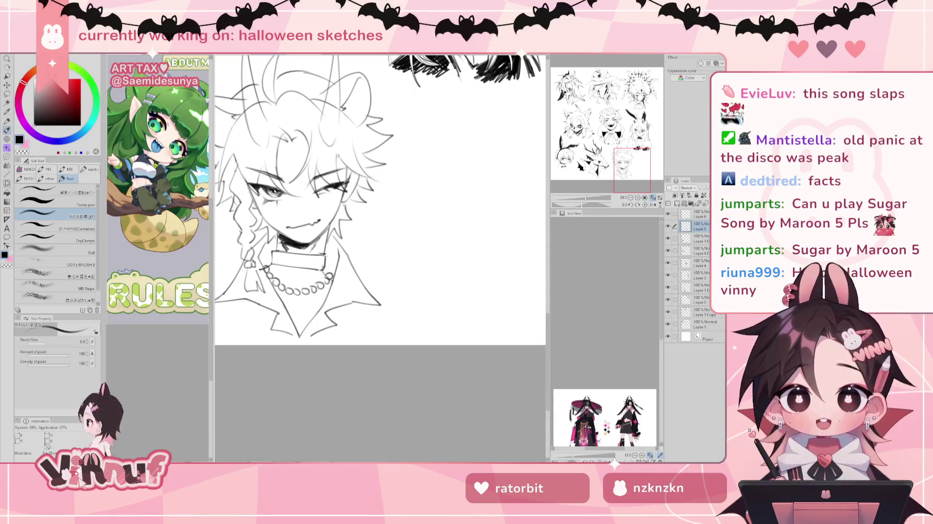
pyautogui.scroll(1, 319, 197)
pyautogui.scroll(1, 381, 219)
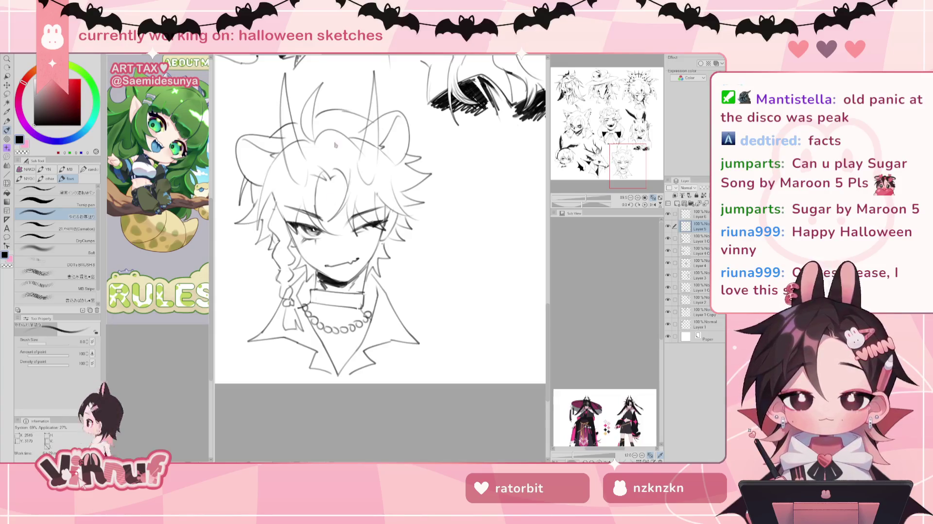
pyautogui.press('e')
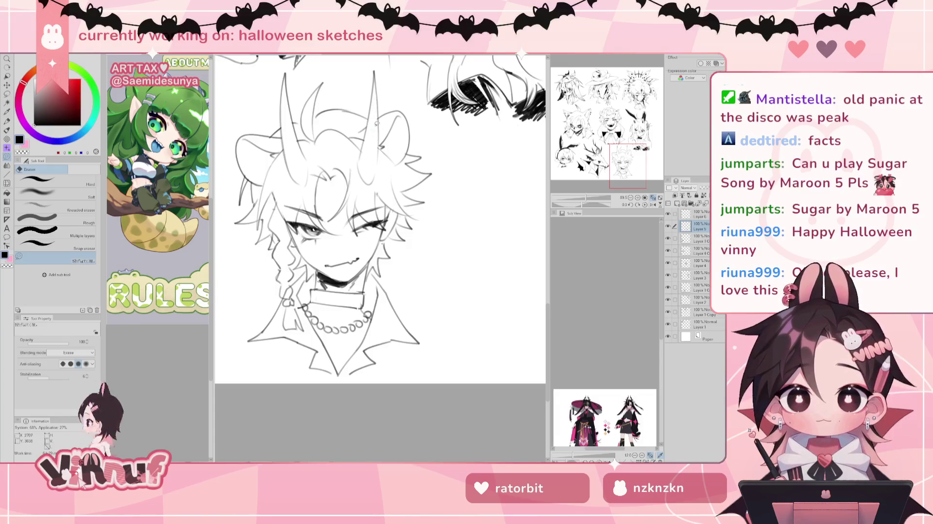
# Step: On Layer 6, draw a small cross ornament beside the right horn, then recentre and zoom out
pyautogui.click(700, 213)
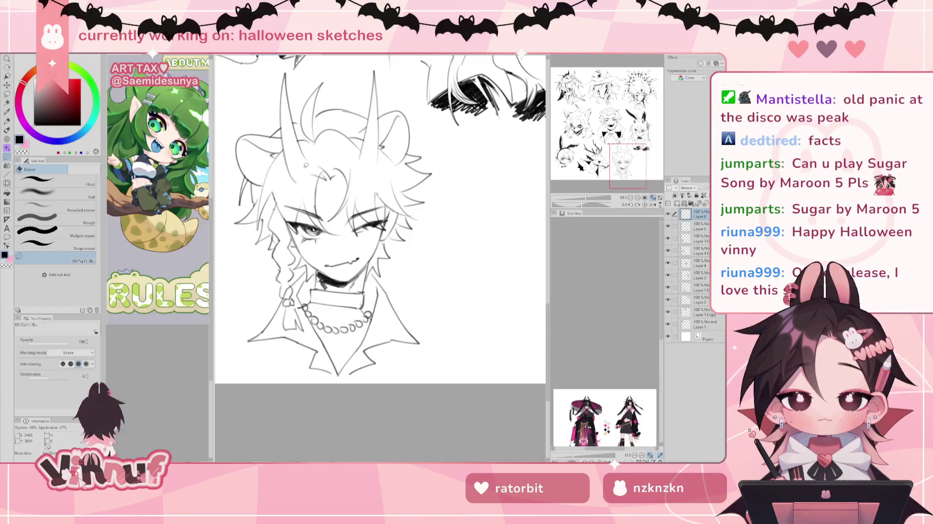
pyautogui.press('b')
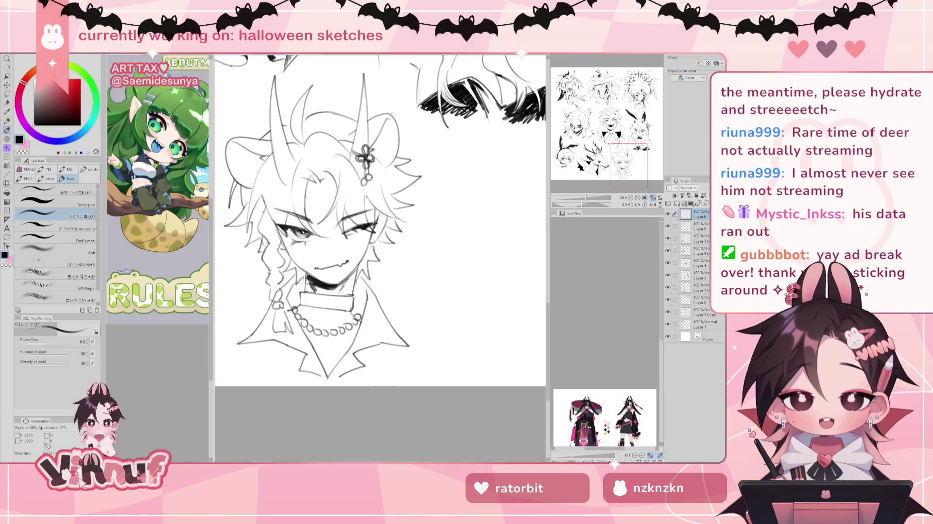
pyautogui.moveTo(617, 157); pyautogui.dragTo(615, 160)
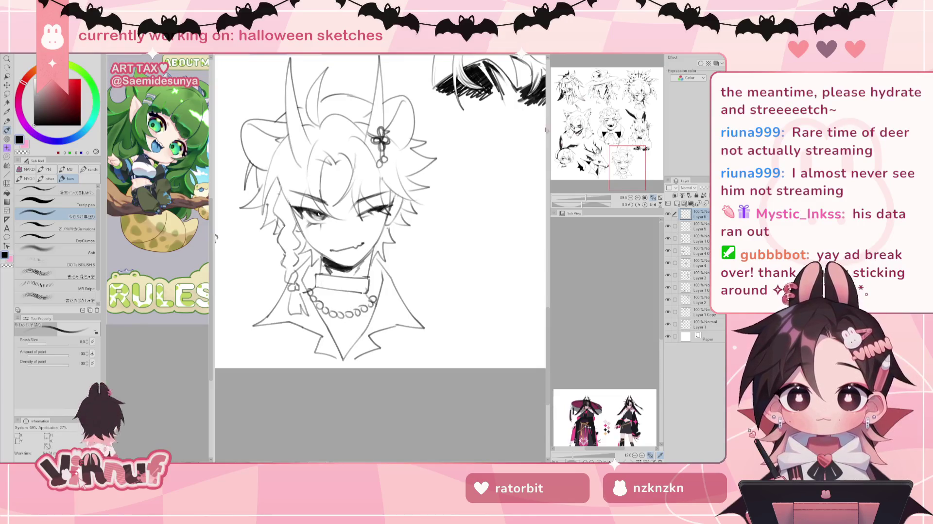
pyautogui.scroll(-3, 569, 157)
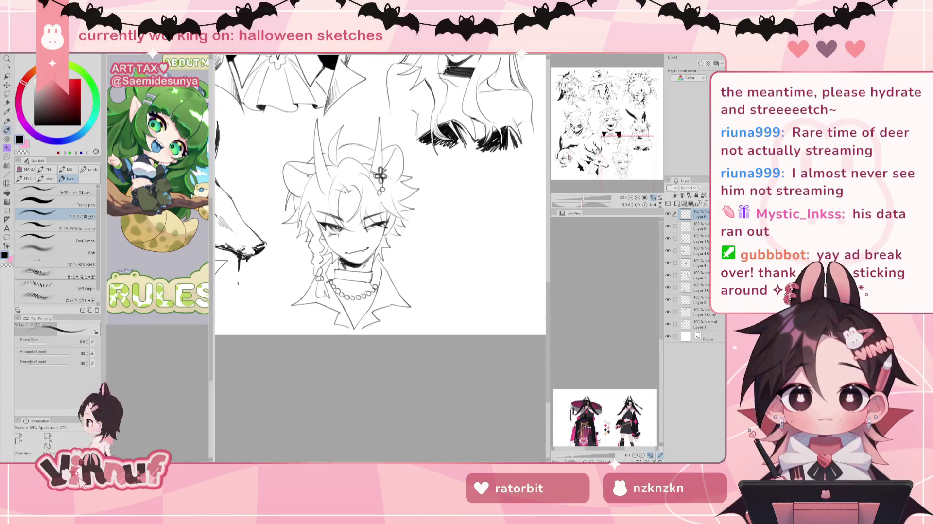
# Step: Erase stray strokes near the braid and delete Layer 5
pyautogui.press('e')
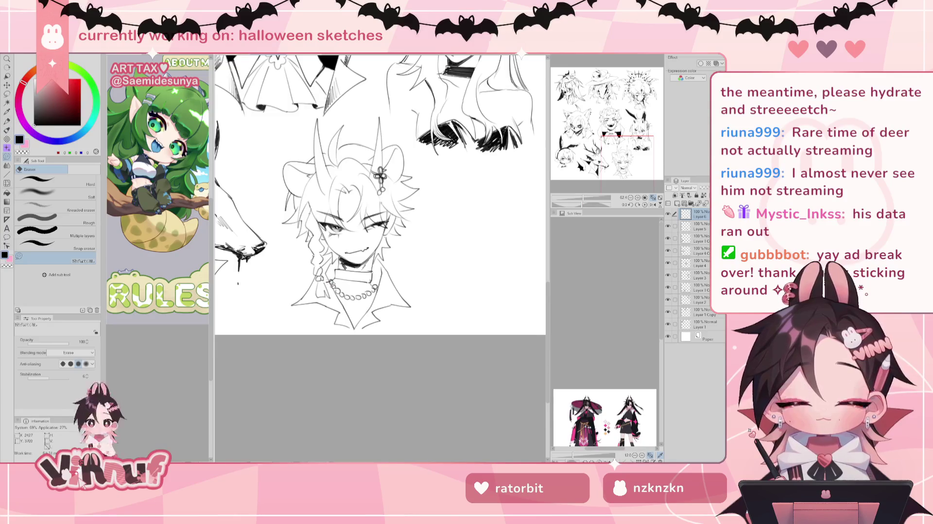
pyautogui.moveTo(321, 265)
pyautogui.mouseDown()
pyautogui.moveTo(344, 270)
pyautogui.moveTo(331, 284)
pyautogui.mouseUp()
pyautogui.click(667, 225)
pyautogui.click(697, 226)
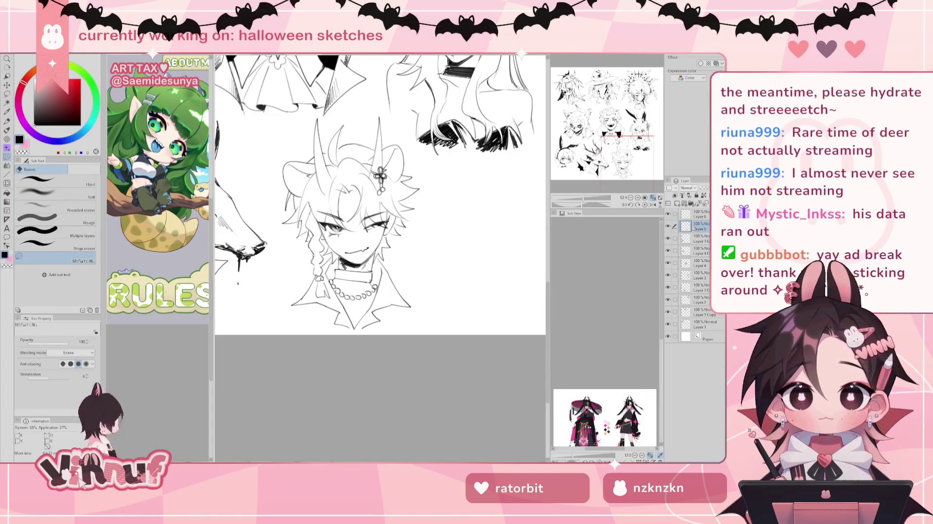
pyautogui.click(704, 203)
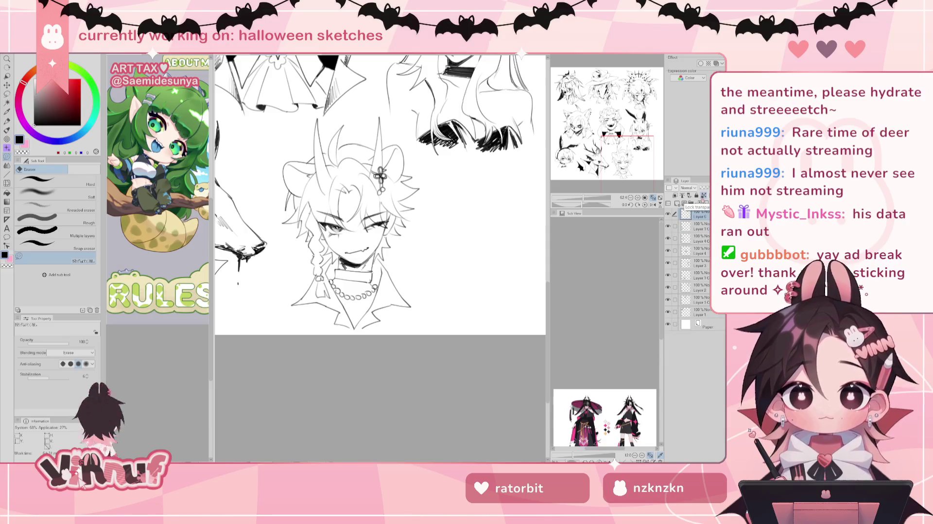
pyautogui.click(668, 214)
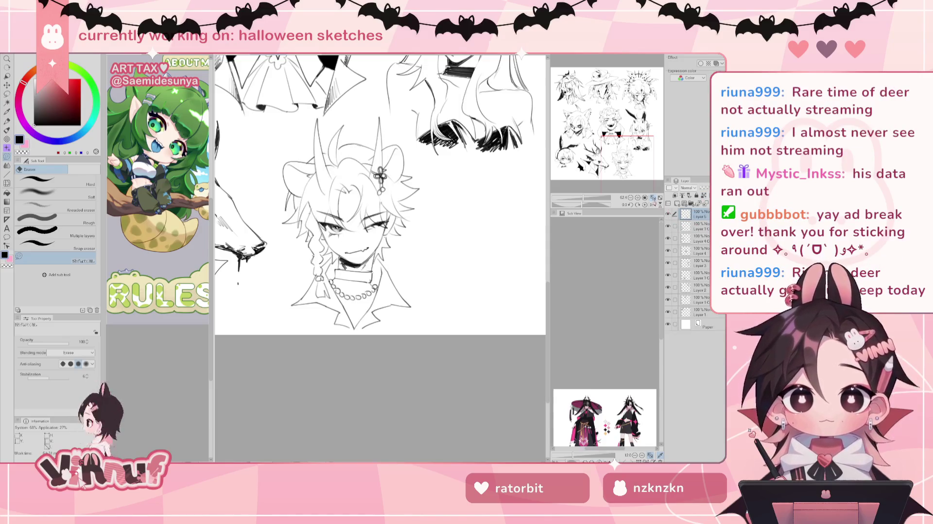
# Step: Fill the left and right insides of the collar black
pyautogui.press('g')
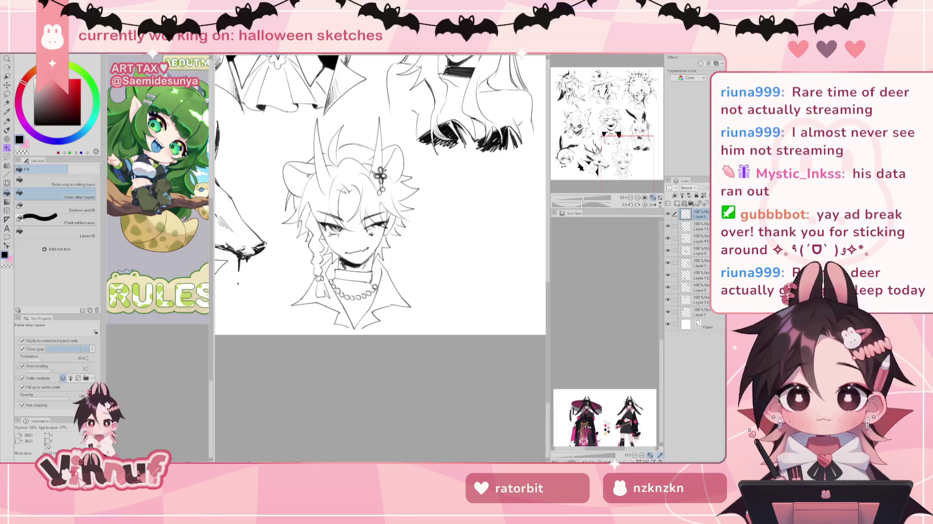
pyautogui.press('b')
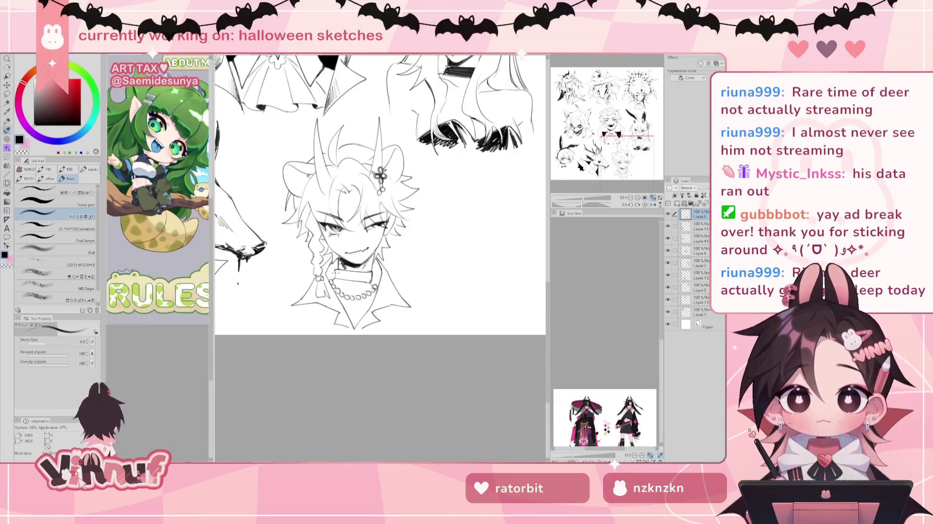
pyautogui.press('e')
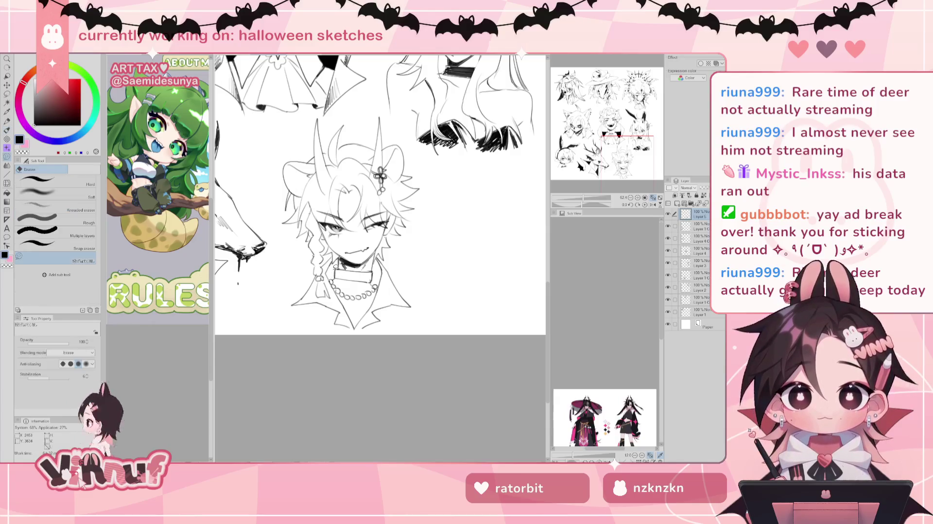
pyautogui.press('g')
pyautogui.click(331, 270)
pyautogui.click(378, 272)
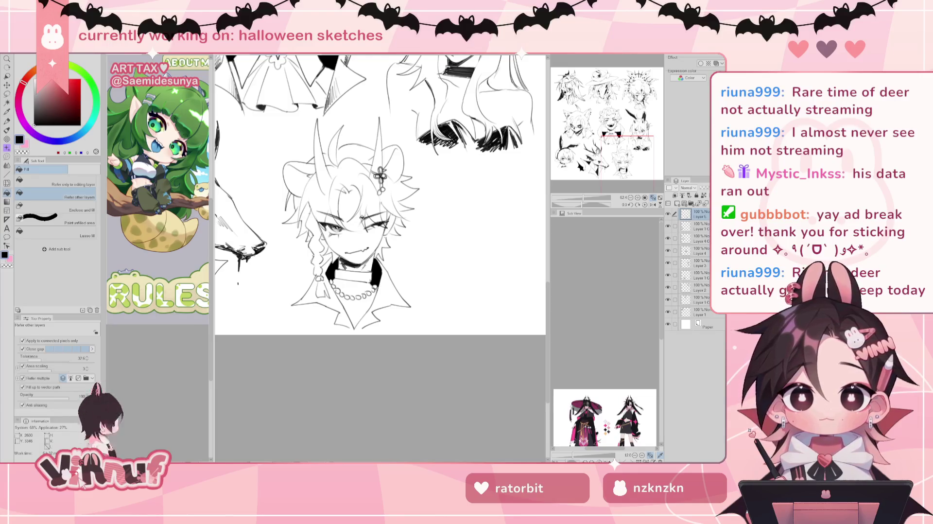
pyautogui.press('p')
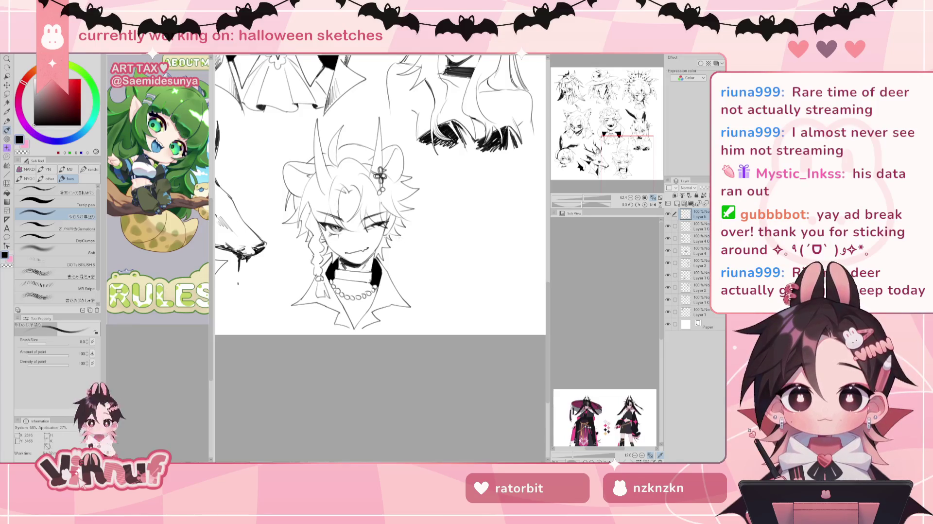
# Step: Redraw the left horn's edge darker and add hatching along it
pyautogui.press('e')
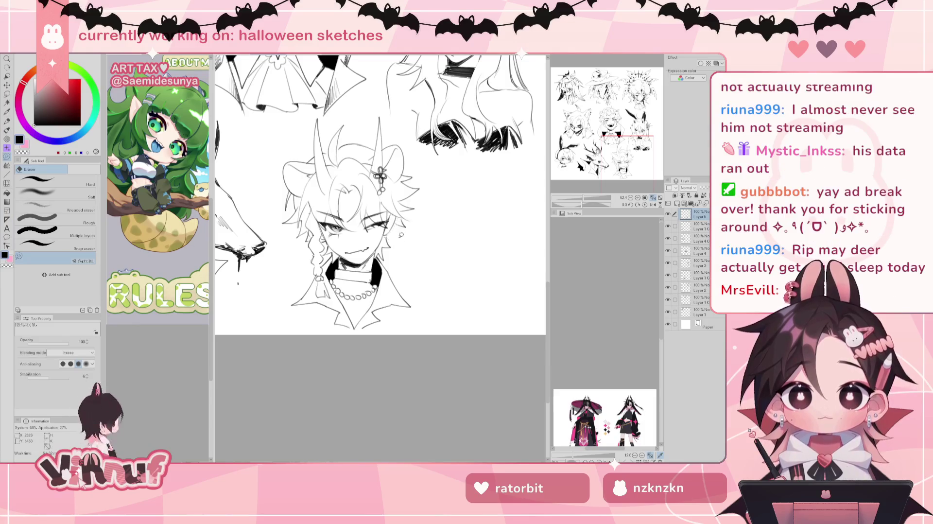
pyautogui.press('b')
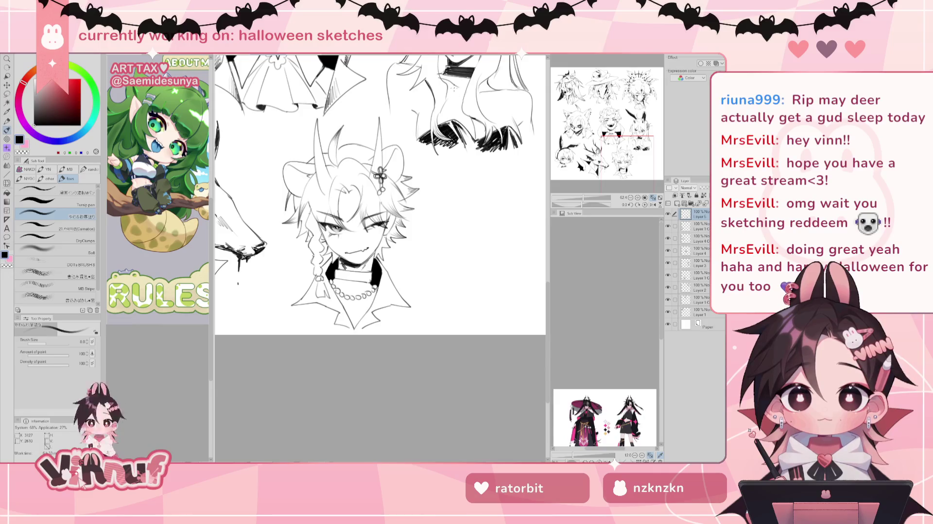
pyautogui.hotkey('ctrl', 'z')
pyautogui.moveTo(317, 123)
pyautogui.mouseDown()
pyautogui.moveTo(319, 167)
pyautogui.moveTo(320, 155)
pyautogui.mouseUp()
pyautogui.moveTo(318, 140); pyautogui.dragTo(319, 163)
# Step: Add thin hatching along the right horn, redoing misplaced strokes
pyautogui.moveTo(378, 121); pyautogui.dragTo(375, 155)
pyautogui.hotkey('ctrl', 'z')
pyautogui.moveTo(381, 129); pyautogui.dragTo(376, 158)
pyautogui.moveTo(381, 122); pyautogui.dragTo(379, 156)
pyautogui.hotkey('ctrl', 'z')
pyautogui.hotkey('ctrl', 'z')
pyautogui.moveTo(381, 121)
pyautogui.mouseDown()
pyautogui.moveTo(380, 157)
pyautogui.moveTo(378, 147)
pyautogui.mouseUp()
pyautogui.hotkey('ctrl', 'z')
pyautogui.moveTo(379, 136); pyautogui.dragTo(376, 169)
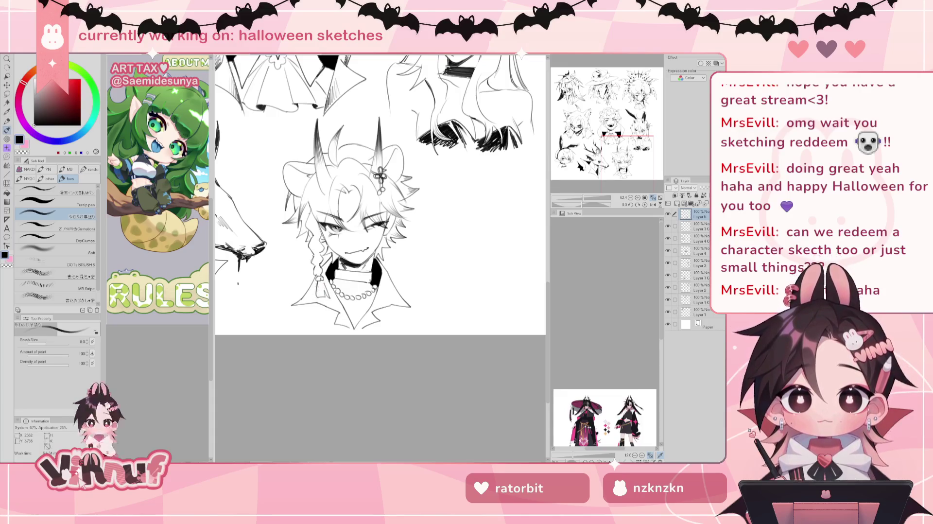
# Step: Add a short ink stroke in the hair and clean up lines around the horned head
pyautogui.moveTo(327, 287); pyautogui.dragTo(329, 293)
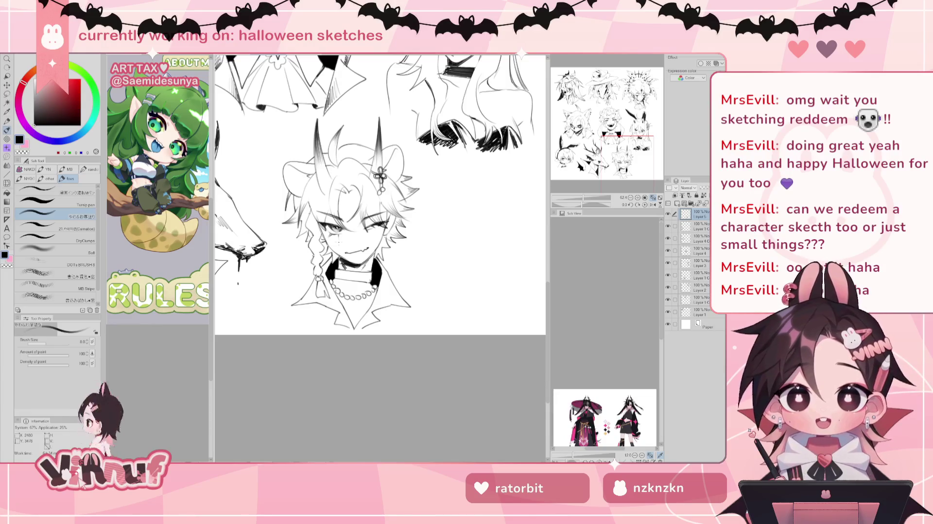
pyautogui.moveTo(338, 241); pyautogui.dragTo(320, 238)
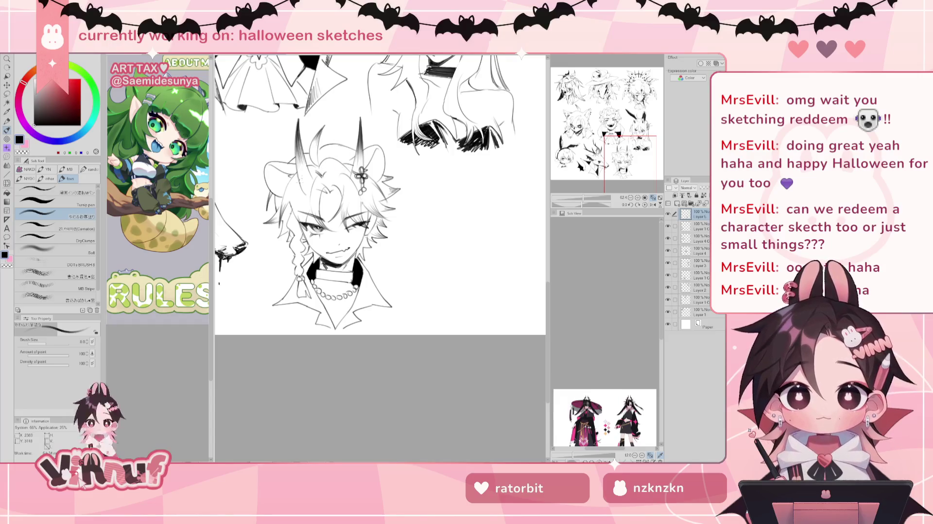
pyautogui.moveTo(584, 199); pyautogui.dragTo(584, 198)
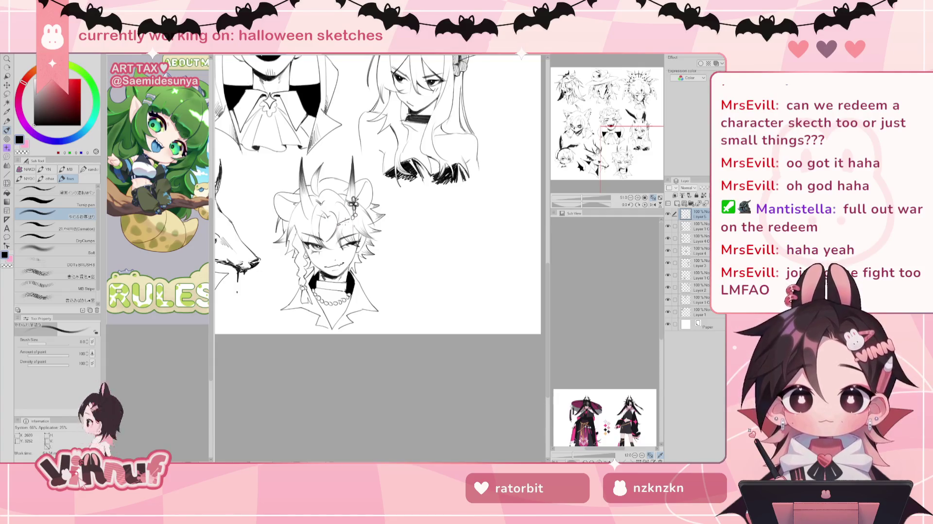
pyautogui.moveTo(336, 222); pyautogui.dragTo(348, 213)
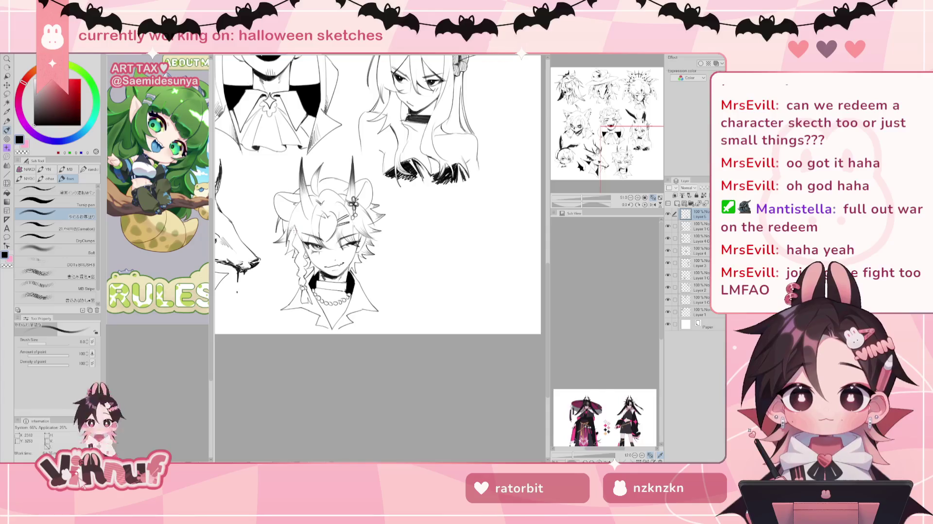
pyautogui.press('e')
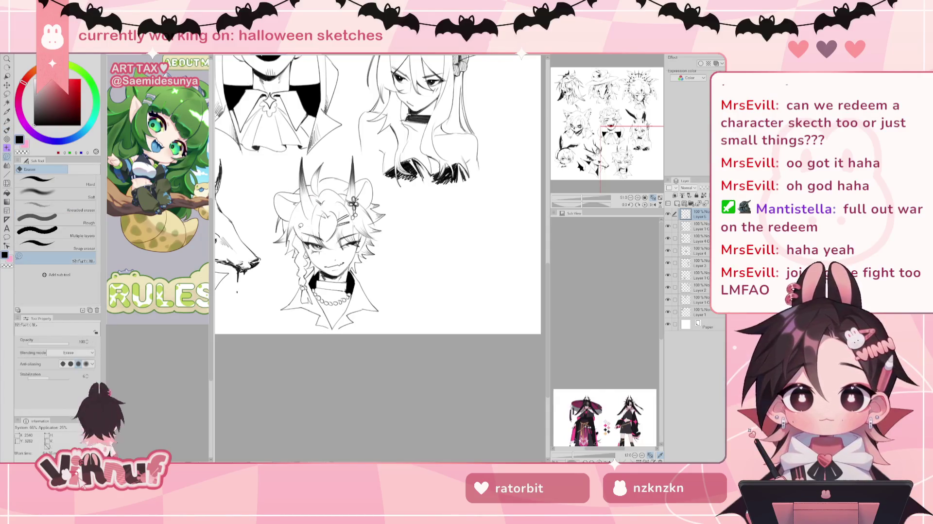
pyautogui.press('p')
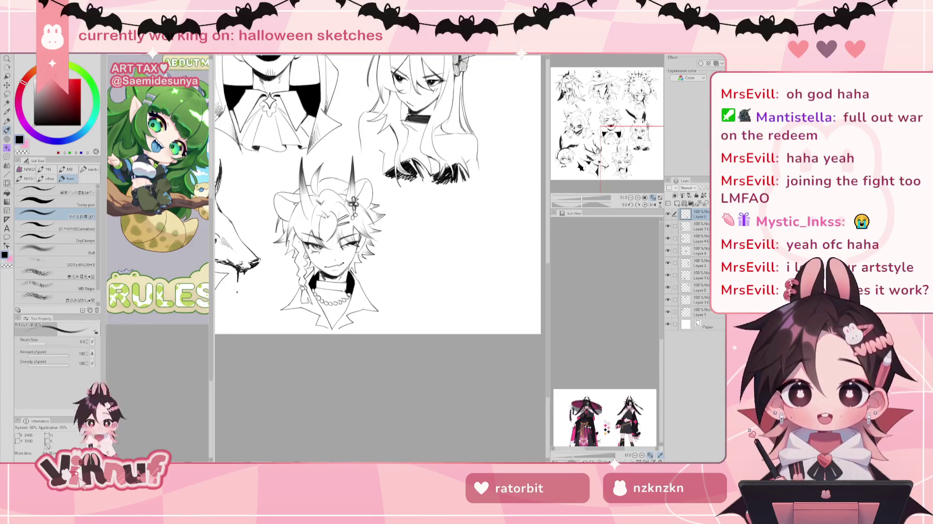
pyautogui.press('e')
pyautogui.press('p')
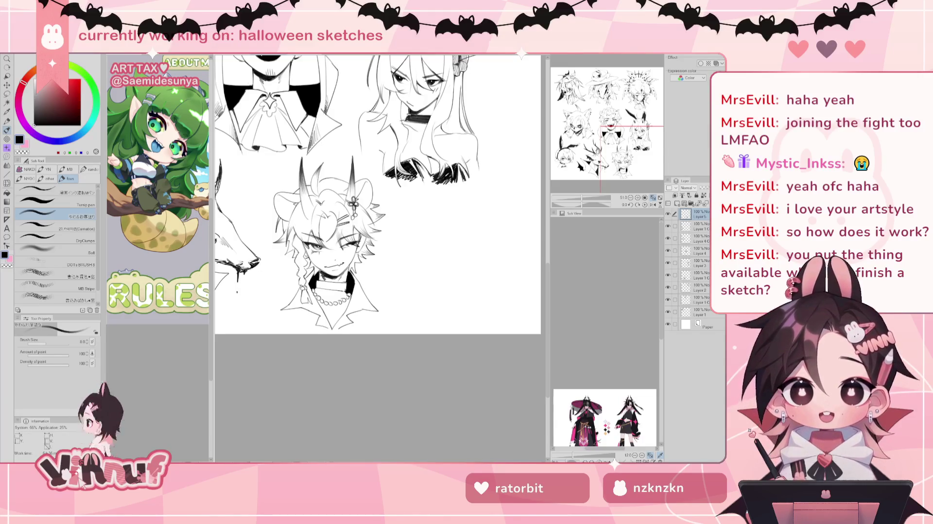
# Step: Glance at the wheel of names spinner, then fit the whole sketch page in view
pyautogui.hotkey('alt', 'Tab')
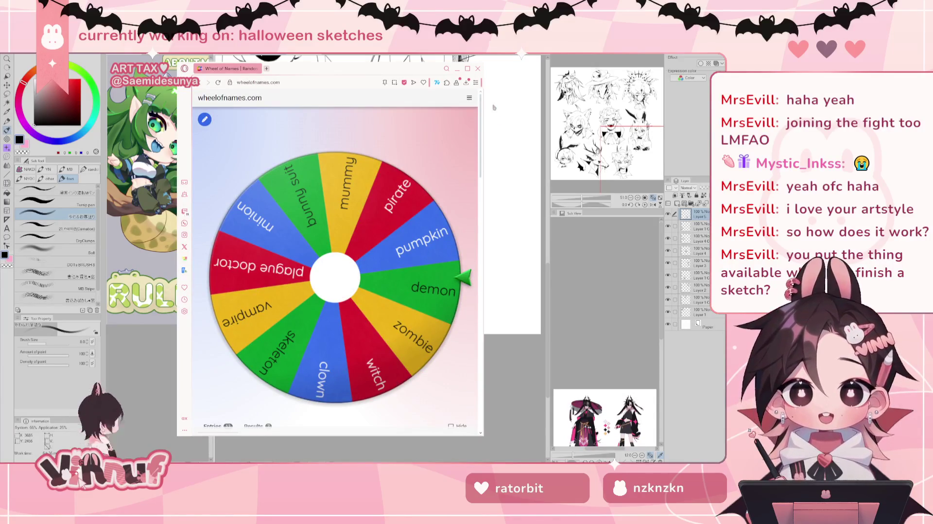
pyautogui.click(456, 68)
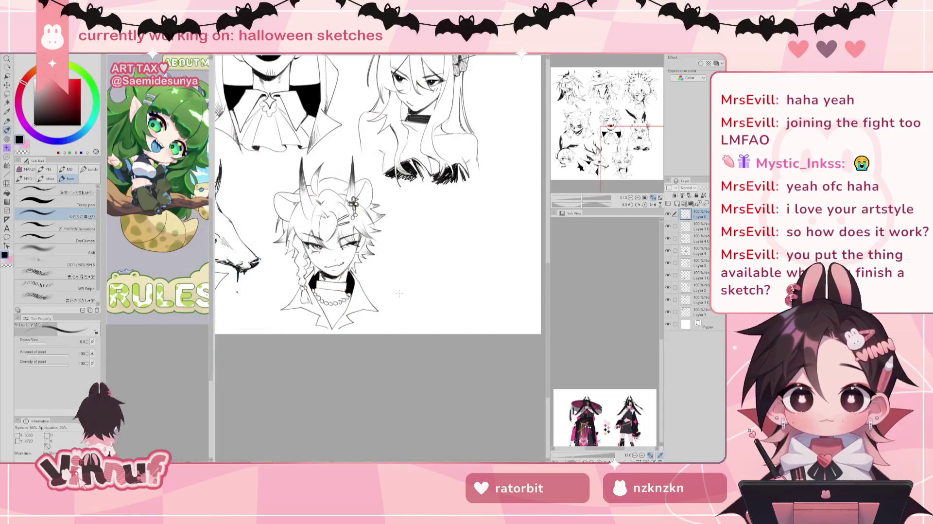
pyautogui.hotkey('ctrl', '0')
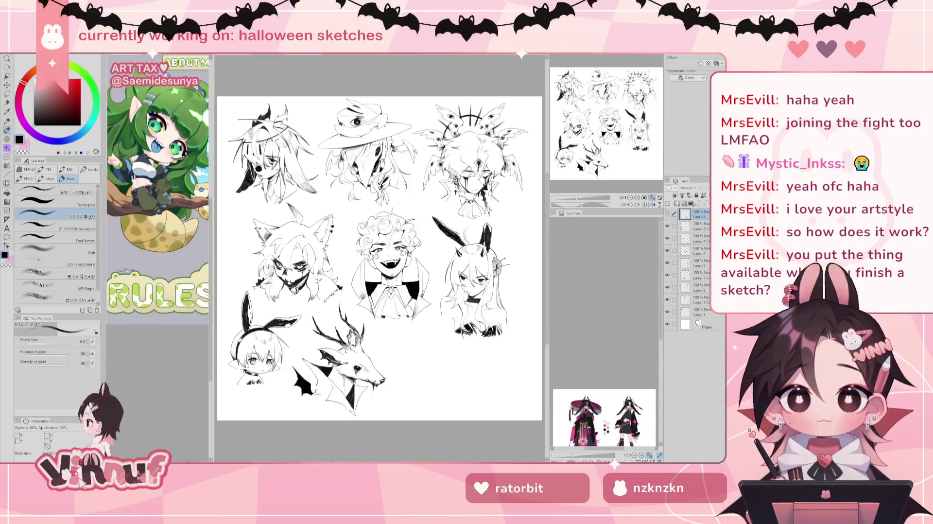
# Step: Lasso the right horn and push it slightly into a new shape with Liquify
pyautogui.scroll(5, 379, 257)
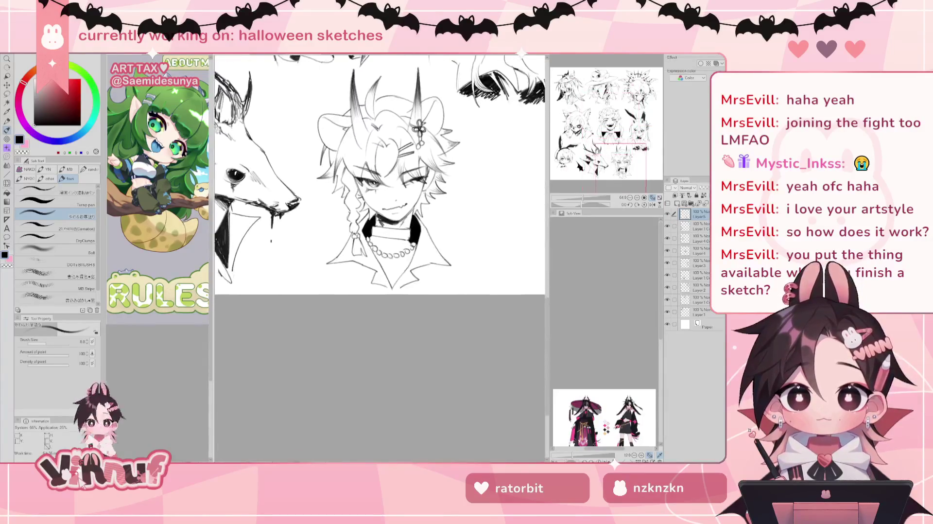
pyautogui.moveTo(350, 194); pyautogui.dragTo(393, 234)
pyautogui.press('m')
pyautogui.moveTo(421, 125); pyautogui.dragTo(441, 137)
pyautogui.hotkey('ctrl', 'd')
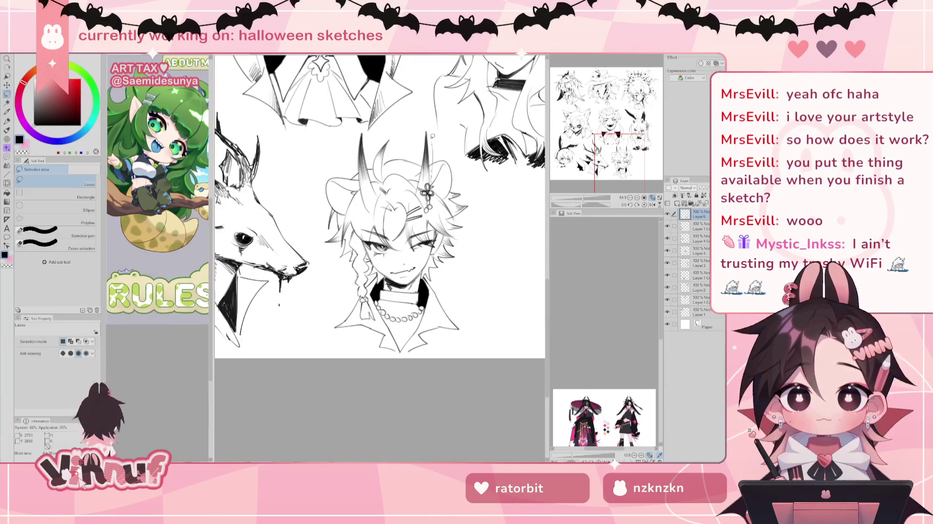
pyautogui.moveTo(420, 173)
pyautogui.mouseDown()
pyautogui.moveTo(430, 184)
pyautogui.moveTo(440, 126)
pyautogui.mouseUp()
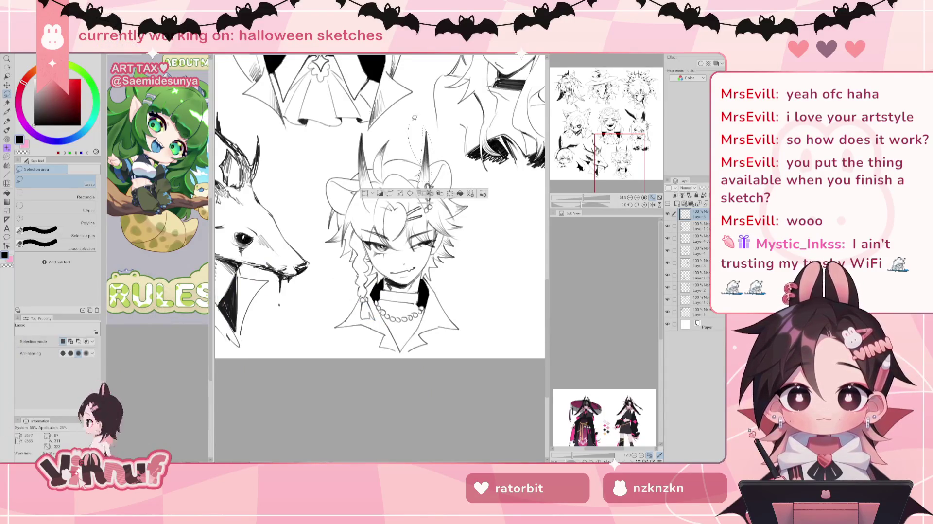
pyautogui.press('j')
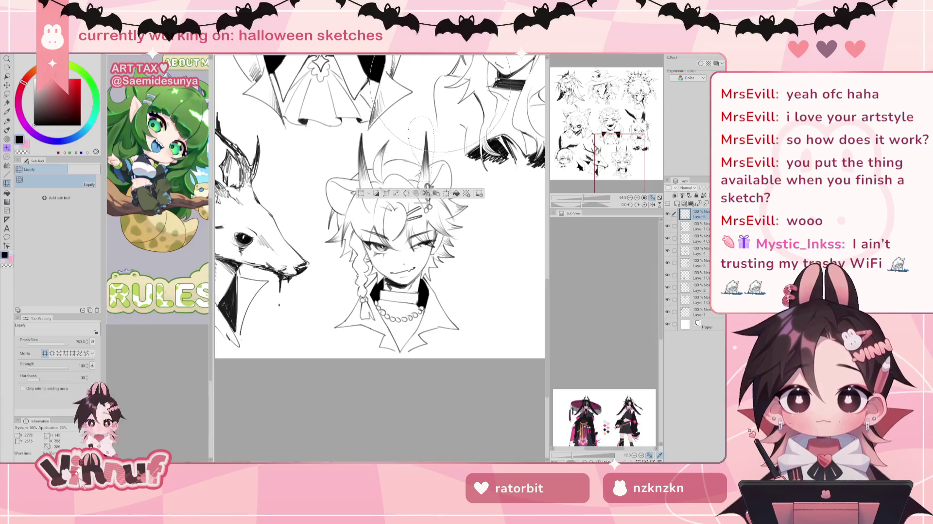
pyautogui.moveTo(421, 146); pyautogui.dragTo(425, 139)
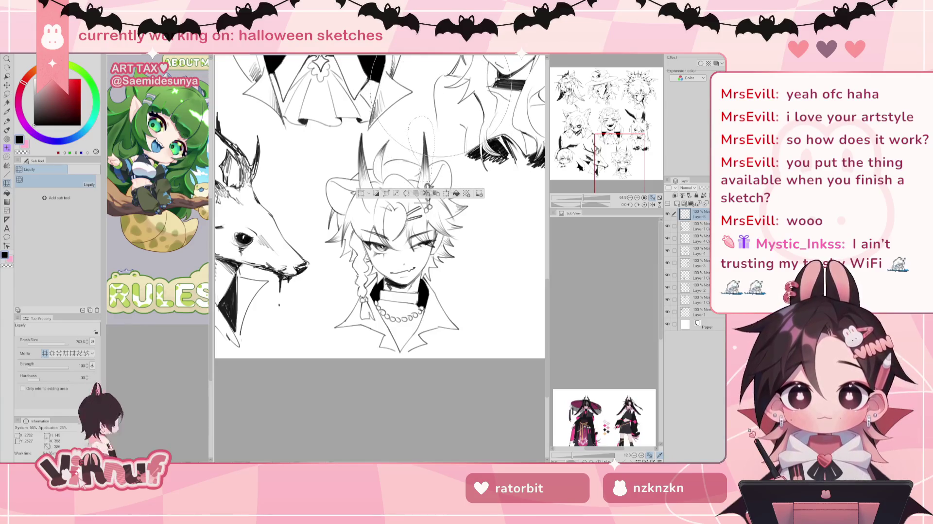
pyautogui.hotkey('ctrl', 'd')
# Step: Zoom out and mirror the canvas to check the page's proportions
pyautogui.moveTo(394, 243); pyautogui.dragTo(306, 233)
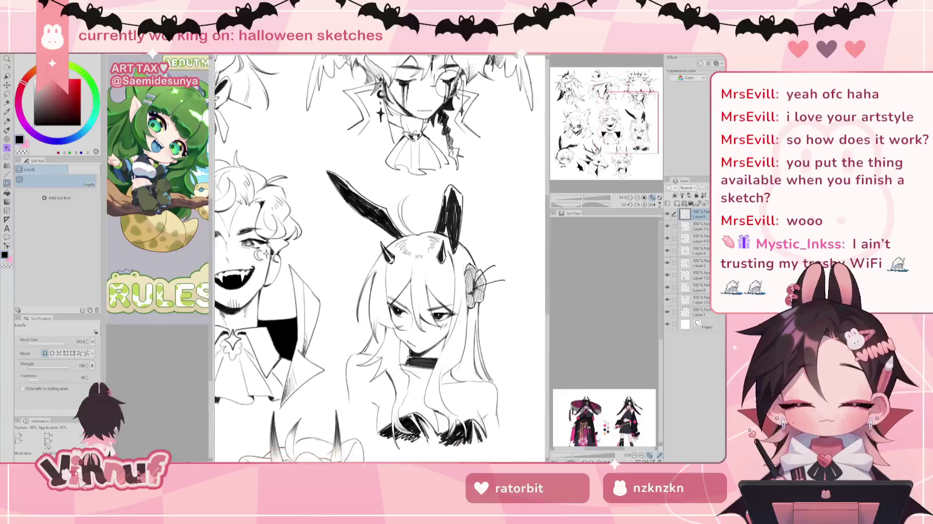
pyautogui.scroll(-3, 379, 259)
pyautogui.scroll(-2, 379, 259)
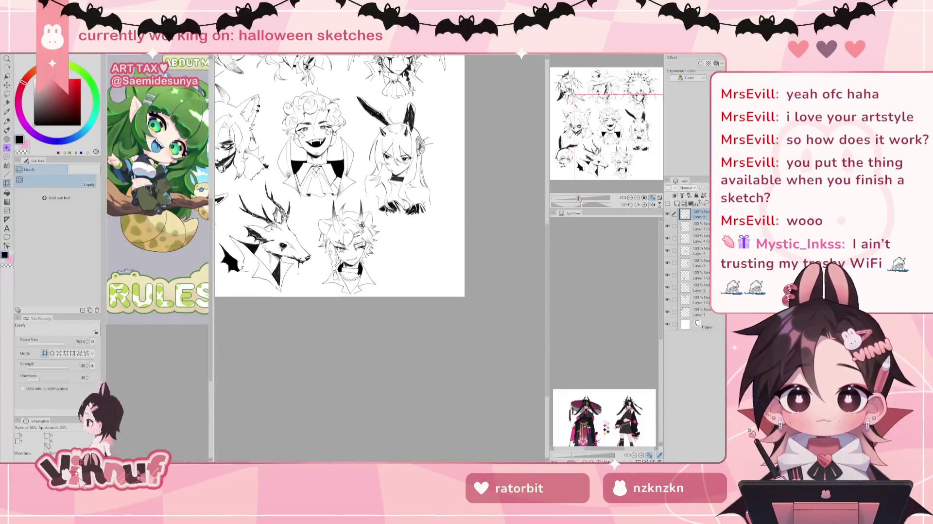
pyautogui.press('h')
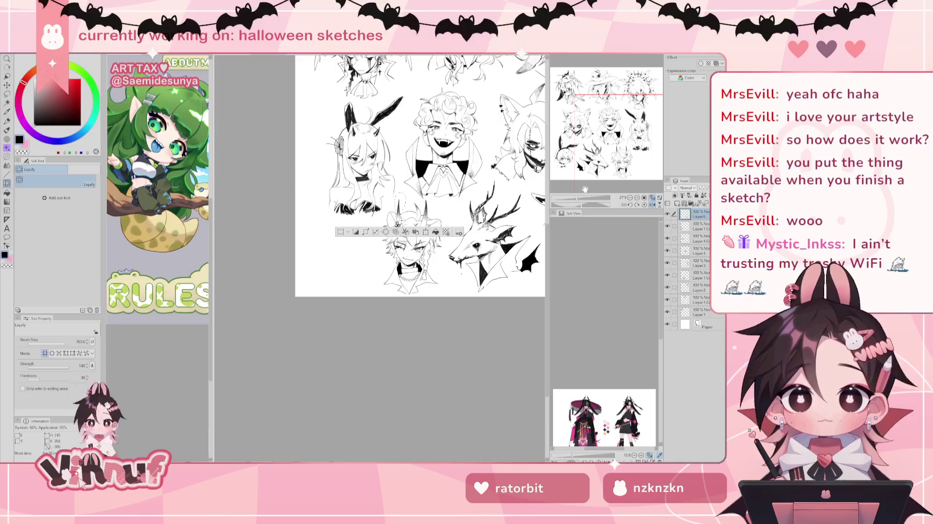
pyautogui.moveTo(577, 198); pyautogui.dragTo(581, 197)
# Step: Pan past the deer sketch, turn off the horizontal flip, and frame the horned head up close
pyautogui.press('b')
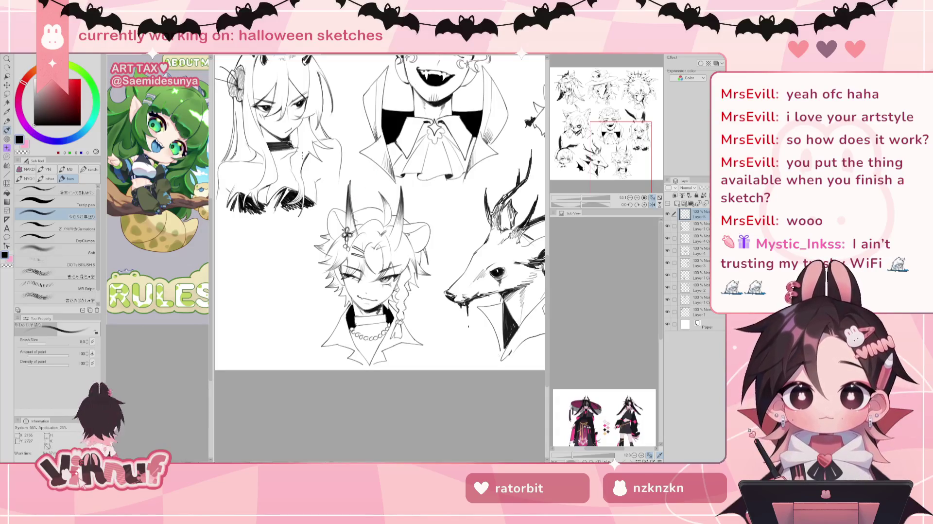
pyautogui.press('j')
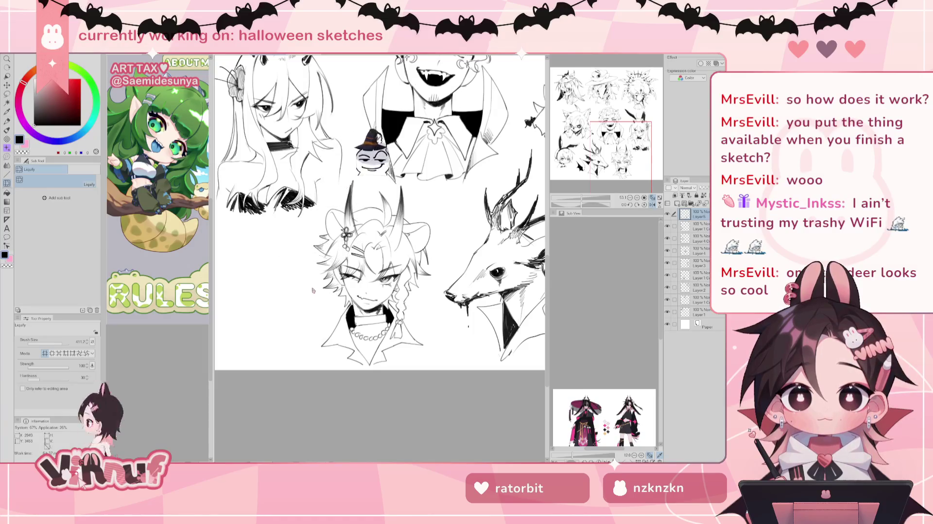
pyautogui.moveTo(312, 290); pyautogui.dragTo(172, 287)
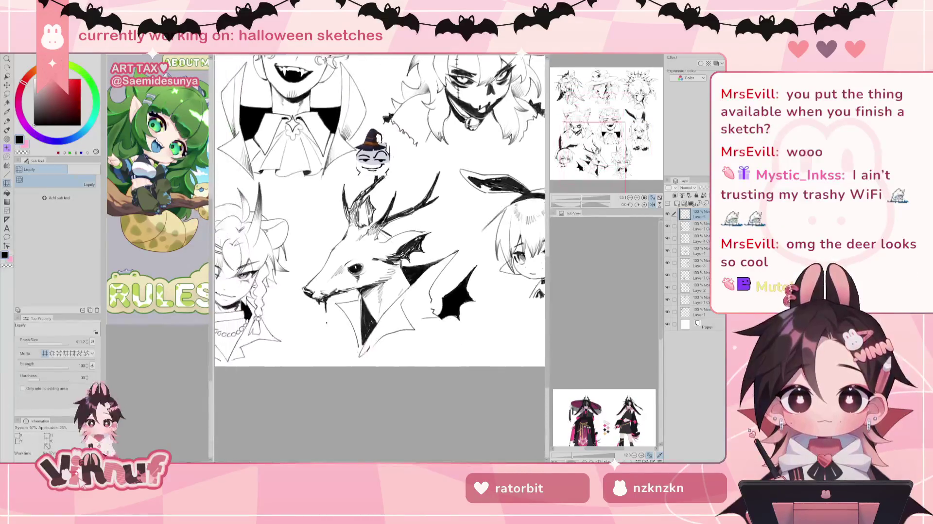
pyautogui.moveTo(379, 209); pyautogui.dragTo(359, 170)
pyautogui.press('h')
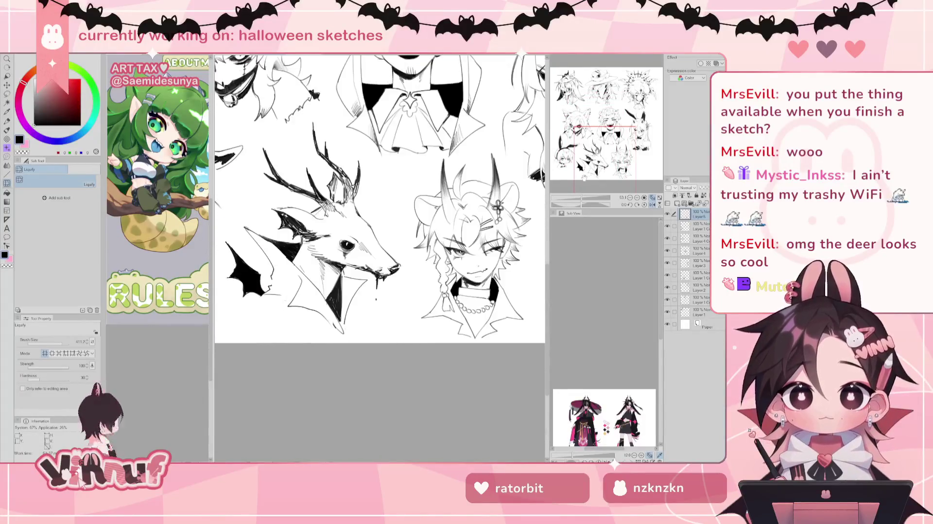
pyautogui.moveTo(501, 150); pyautogui.dragTo(456, 153)
pyautogui.press('e')
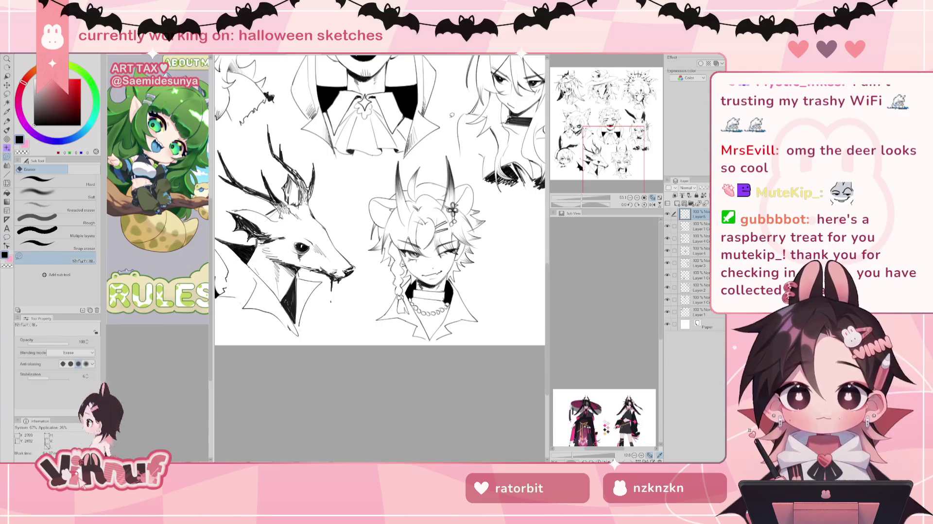
pyautogui.press('p')
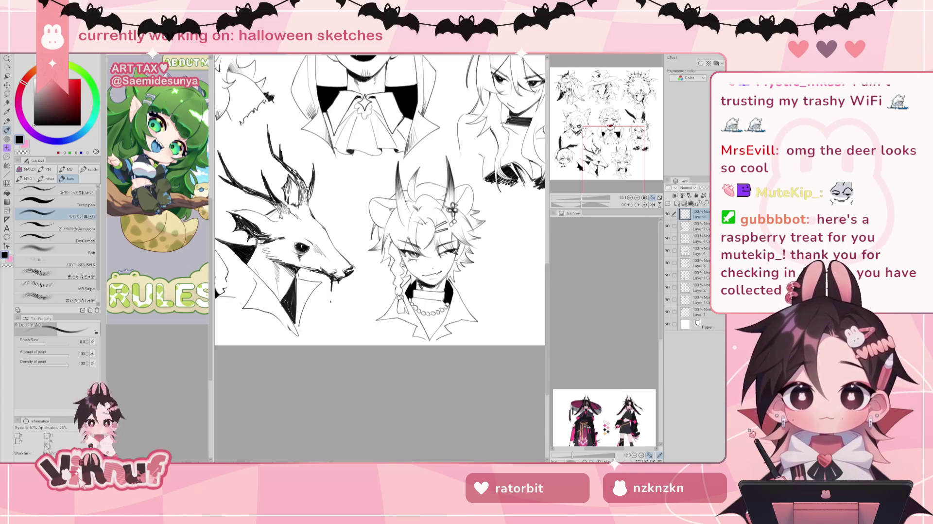
pyautogui.moveTo(493, 274); pyautogui.dragTo(451, 288)
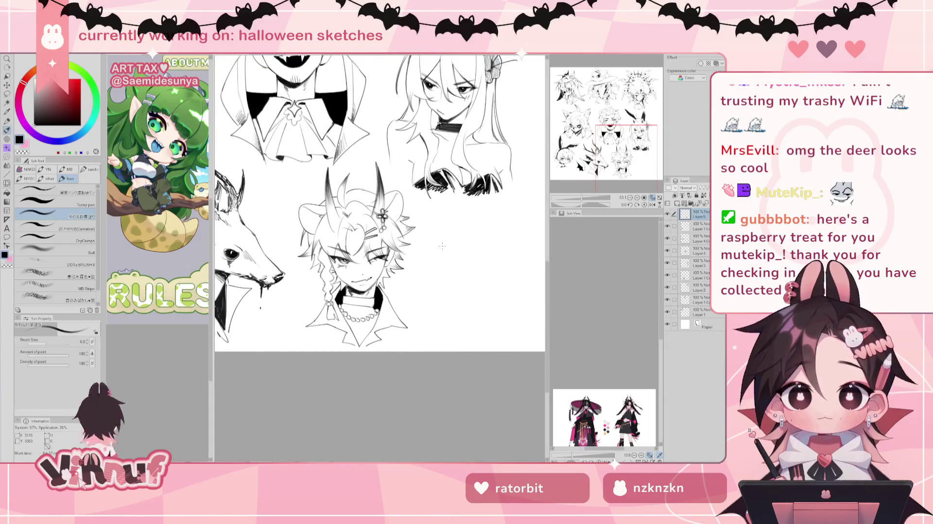
pyautogui.moveTo(423, 227)
pyautogui.mouseDown()
pyautogui.moveTo(411, 187)
pyautogui.moveTo(383, 195)
pyautogui.mouseUp()
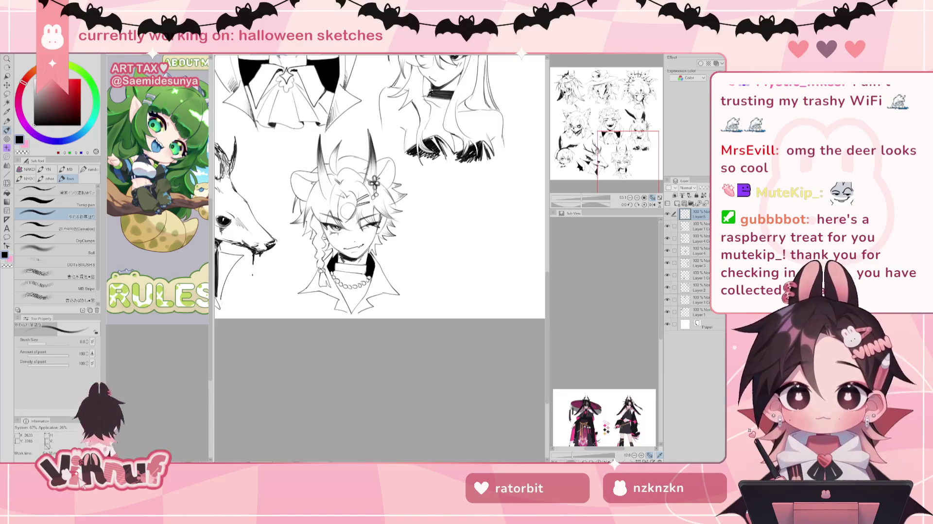
pyautogui.scroll(1, 585, 187)
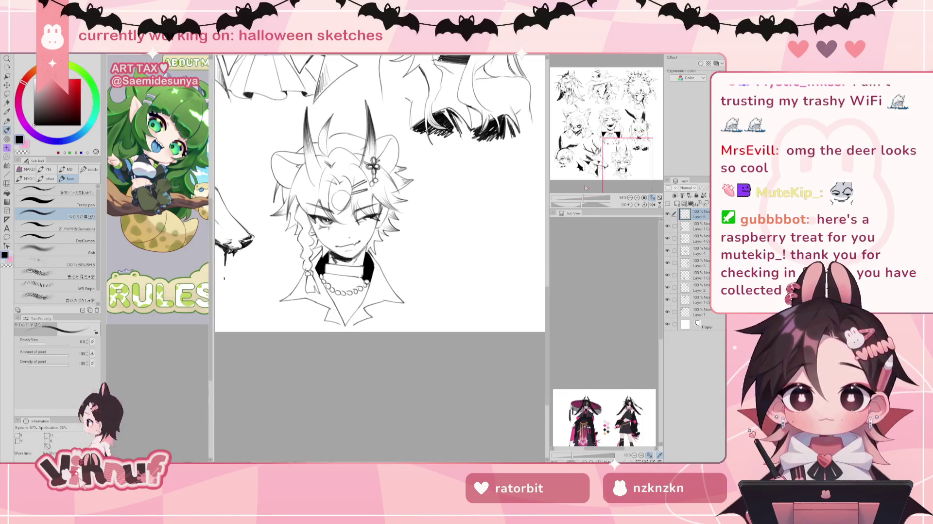
# Step: Set Layer 5 to 80% opacity and add a new raster layer
pyautogui.moveTo(688, 188); pyautogui.dragTo(683, 188)
pyautogui.click(674, 195)
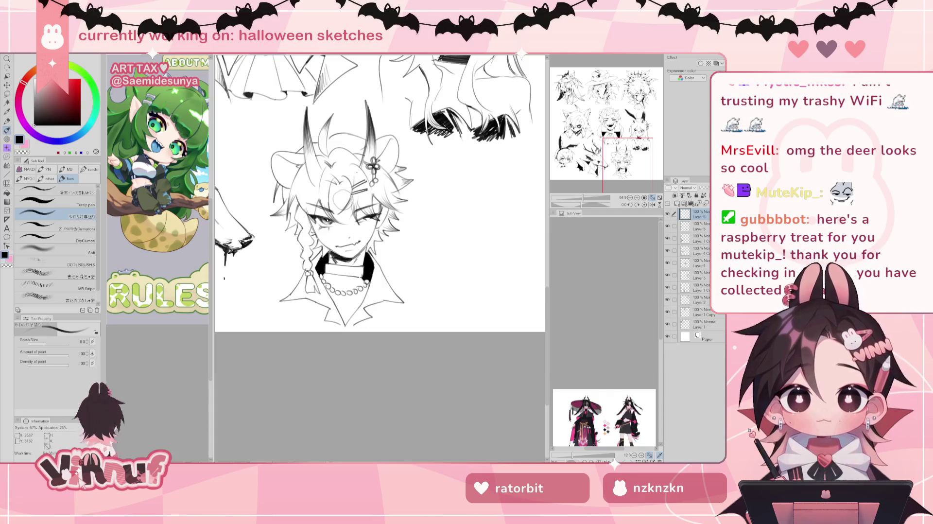
pyautogui.press('j')
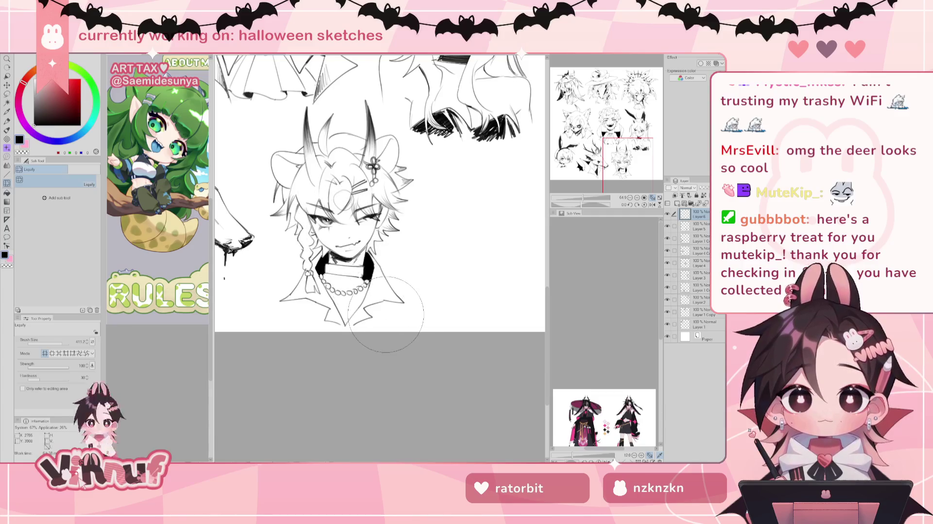
pyautogui.press('p')
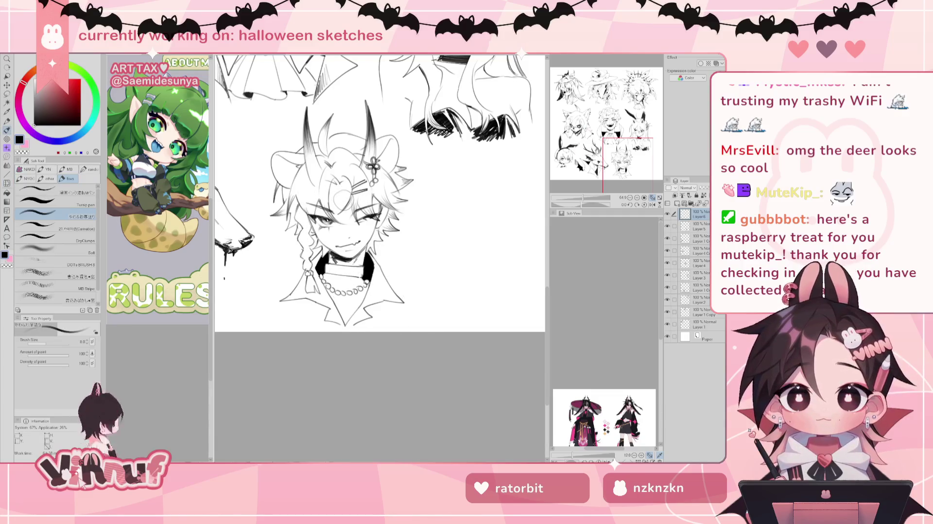
# Step: Refine the horned head on the new layer, toggling Liquify, brush and eraser, then zoom out
pyautogui.moveTo(584, 198); pyautogui.dragTo(586, 196)
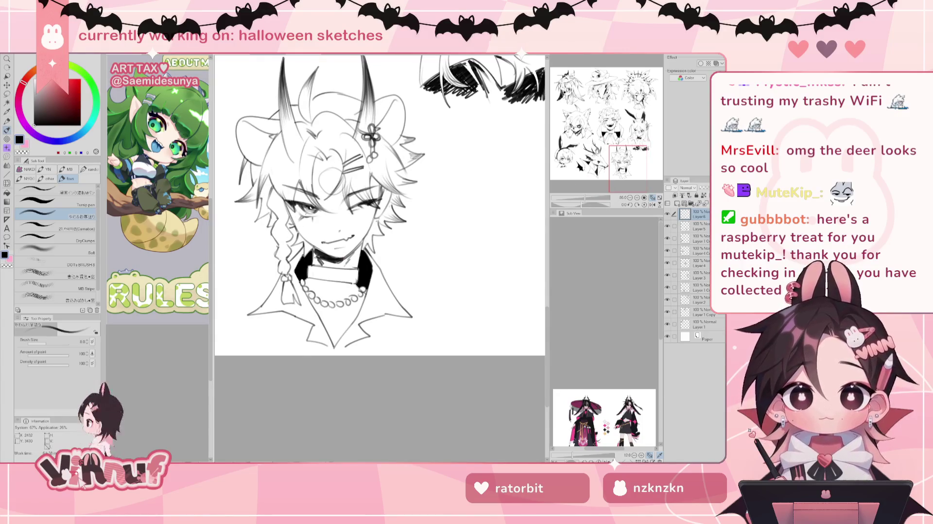
pyautogui.press('j')
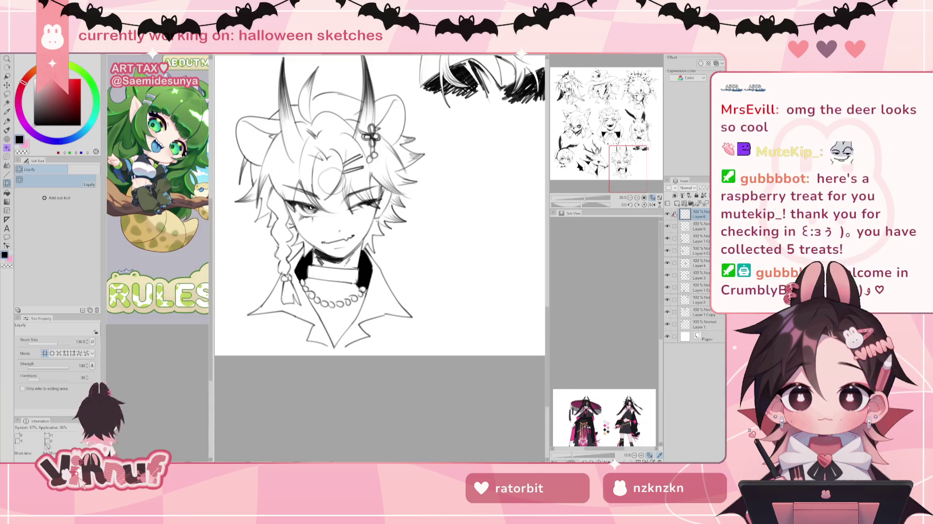
pyautogui.press('b')
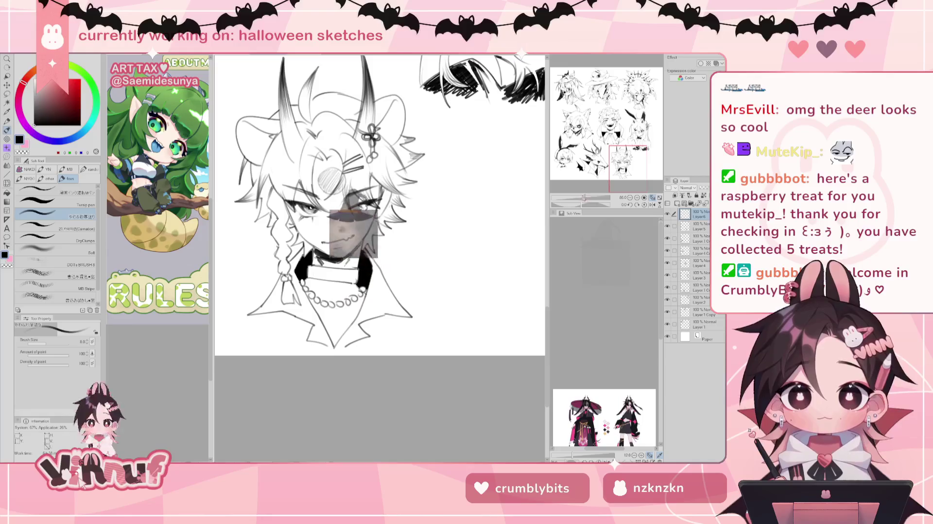
pyautogui.press('e')
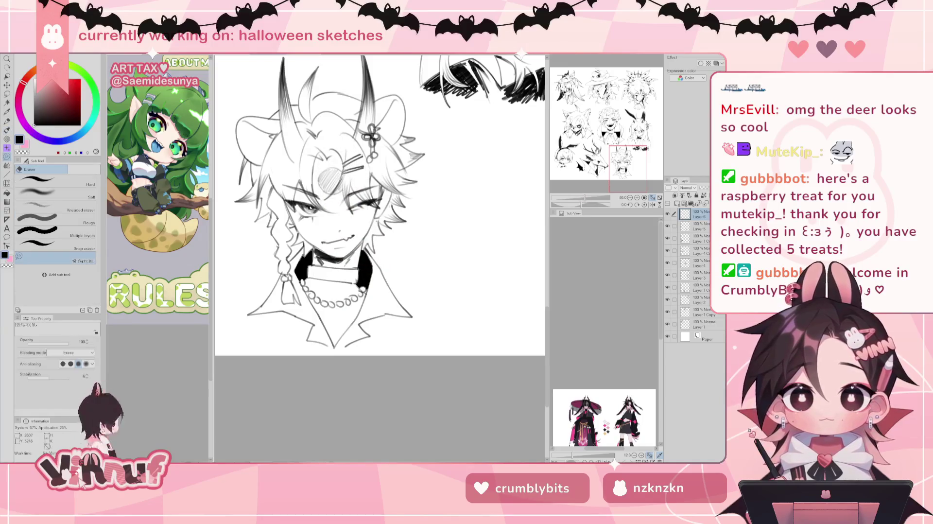
pyautogui.moveTo(608, 193); pyautogui.dragTo(590, 190)
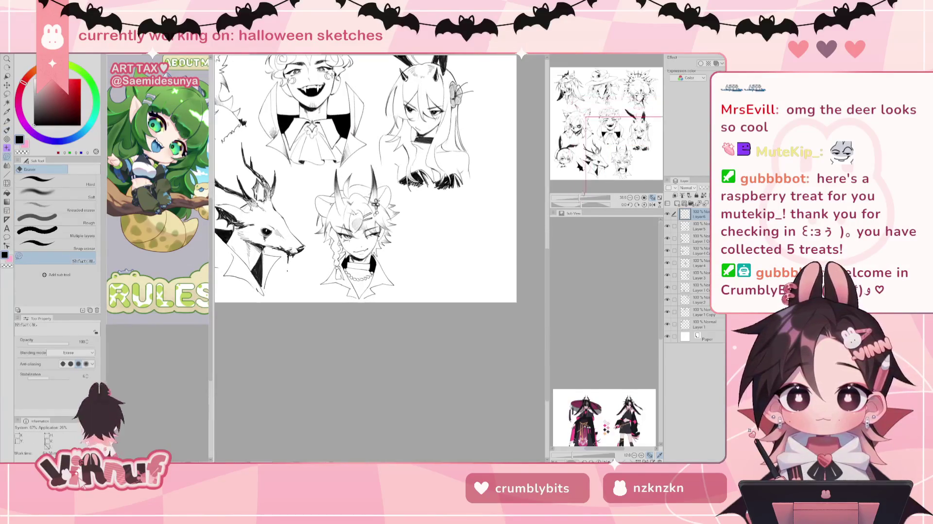